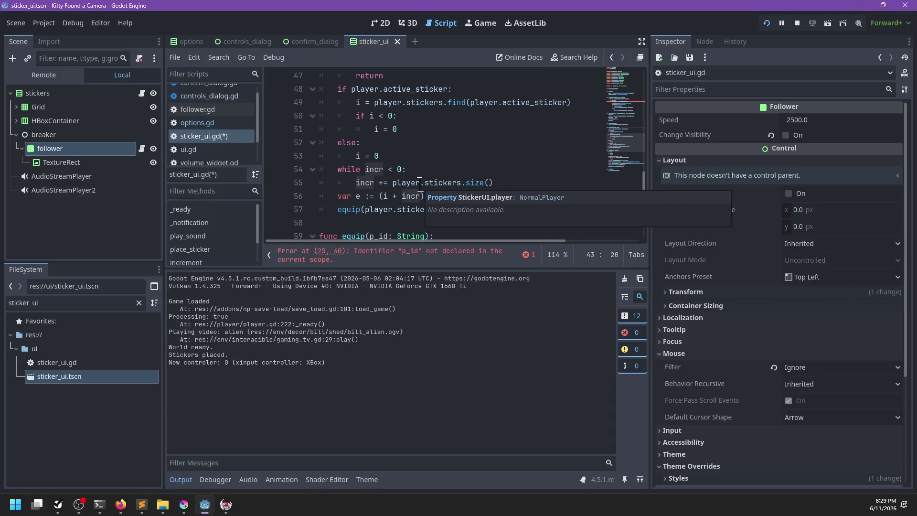
Review sticker_ui.gd's code and collapse the Output panel to enlarge the editor.
{"action": "scroll", "coordinate": [430, 179], "scroll_direction": "down", "scroll_amount": 3}
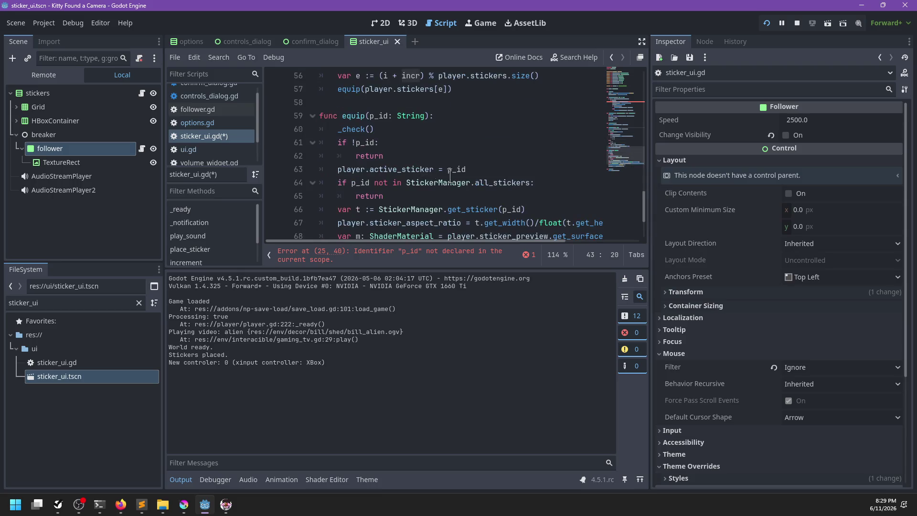
{"action": "scroll", "coordinate": [483, 183], "scroll_direction": "up", "scroll_amount": 4}
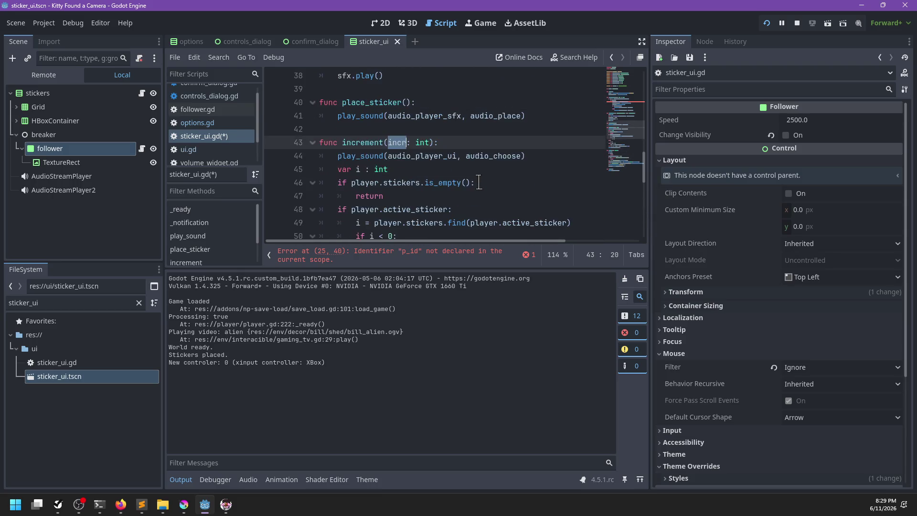
{"action": "scroll", "coordinate": [478, 183], "scroll_direction": "down", "scroll_amount": 4}
{"action": "scroll", "coordinate": [478, 183], "scroll_direction": "down", "scroll_amount": 1}
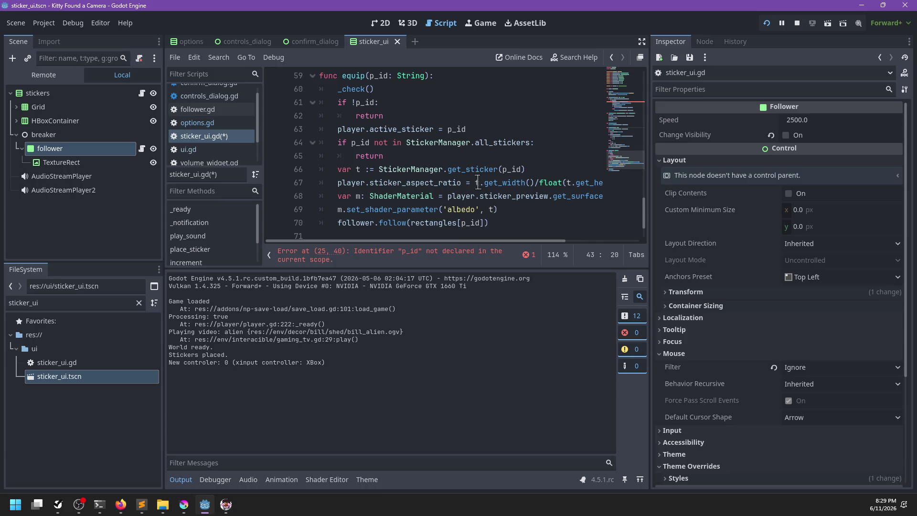
{"action": "scroll", "coordinate": [477, 183], "scroll_direction": "up", "scroll_amount": 14}
{"action": "scroll", "coordinate": [454, 188], "scroll_direction": "down", "scroll_amount": 1}
{"action": "scroll", "coordinate": [454, 187], "scroll_direction": "up", "scroll_amount": 2}
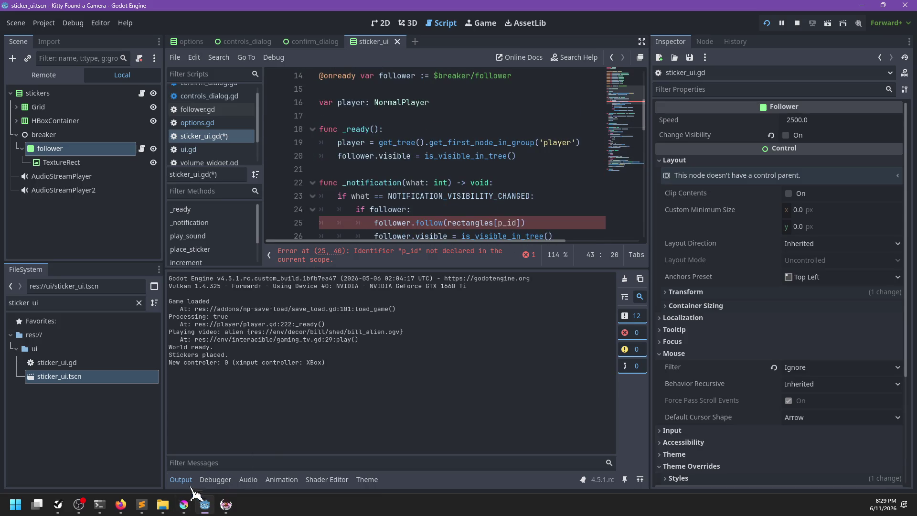
{"action": "left_click", "coordinate": [181, 479]}
Delete the follower.follow(rectangles[p_id]) line and open the follower node's script.
{"action": "left_click_drag", "start_coordinate": [548, 225], "coordinate": [546, 210]}
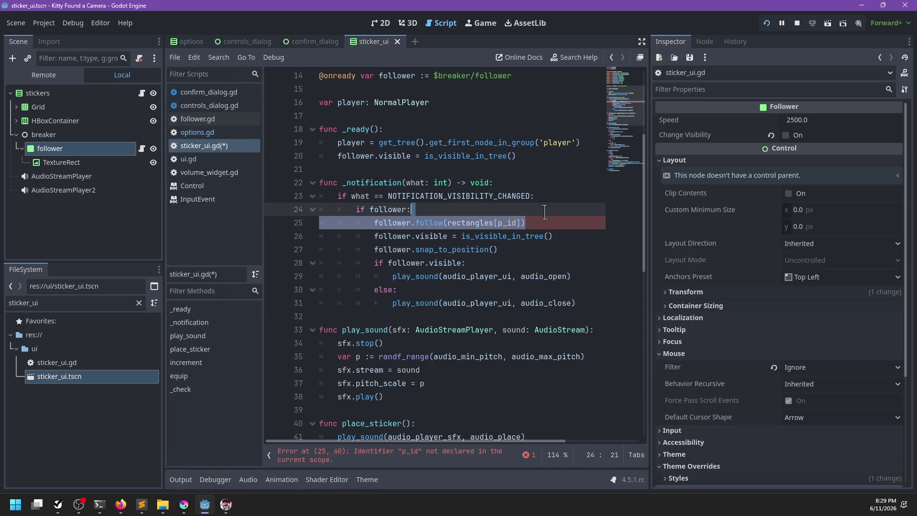
{"action": "key", "text": "BackSpace"}
{"action": "scroll", "coordinate": [543, 221], "scroll_direction": "down", "scroll_amount": 3}
{"action": "scroll", "coordinate": [542, 221], "scroll_direction": "down", "scroll_amount": 3}
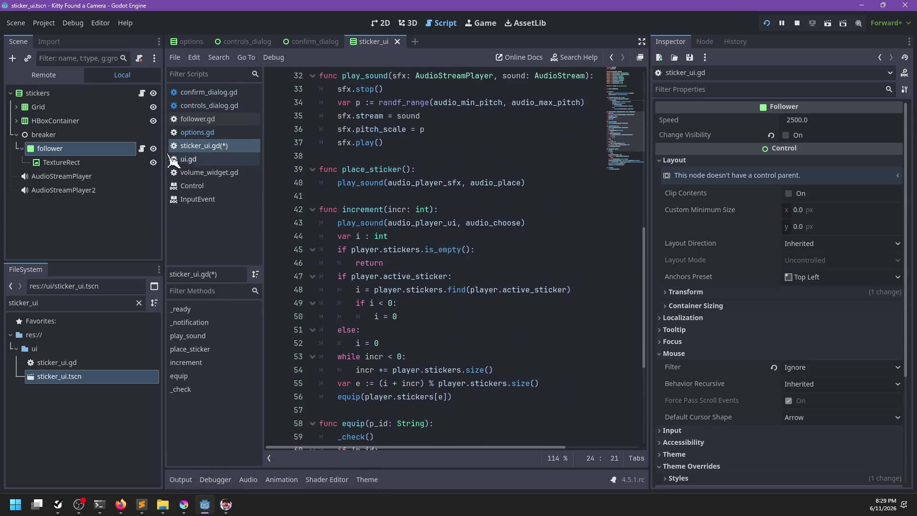
{"action": "left_click", "coordinate": [142, 148]}
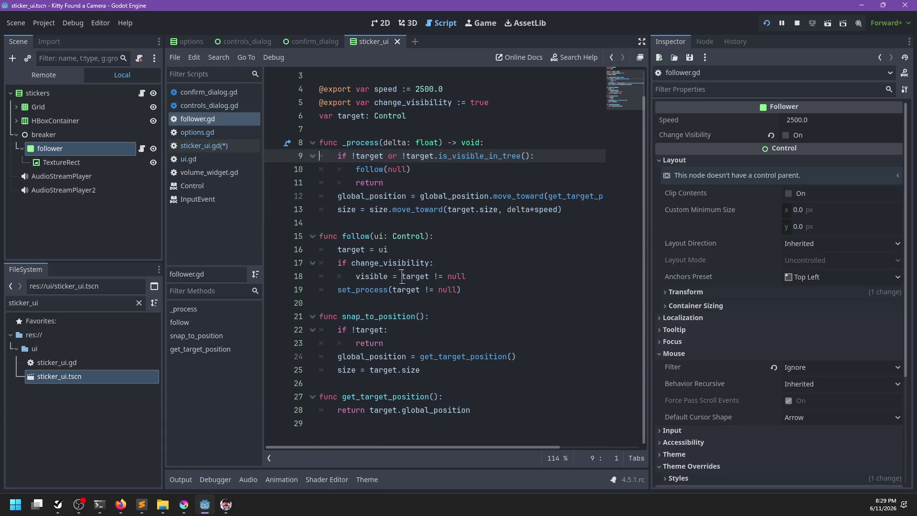
Remove the is_visible_in_tree check from line 9 and add a new line after the early return.
{"action": "left_click_drag", "start_coordinate": [385, 156], "coordinate": [527, 156]}
{"action": "key", "text": "BackSpace"}
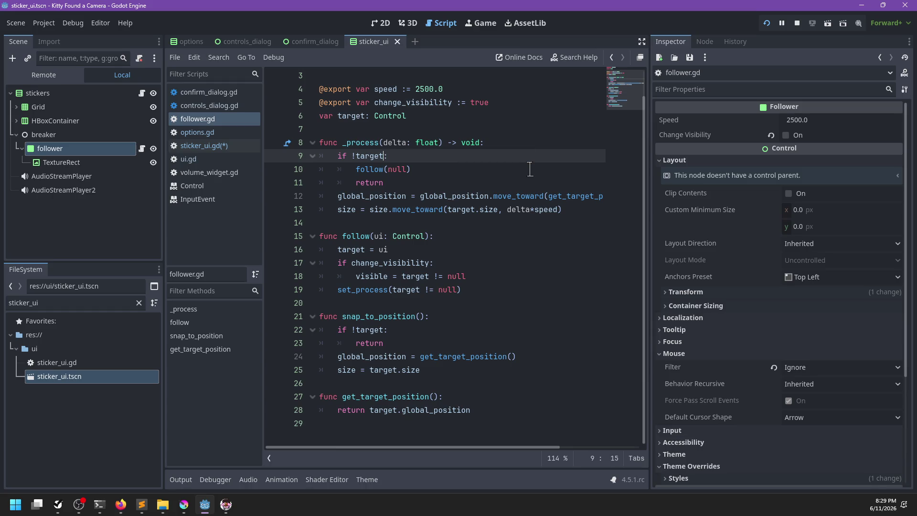
{"action": "key", "text": "Down"}
{"action": "key", "text": "Down"}
{"action": "key", "text": "Return"}
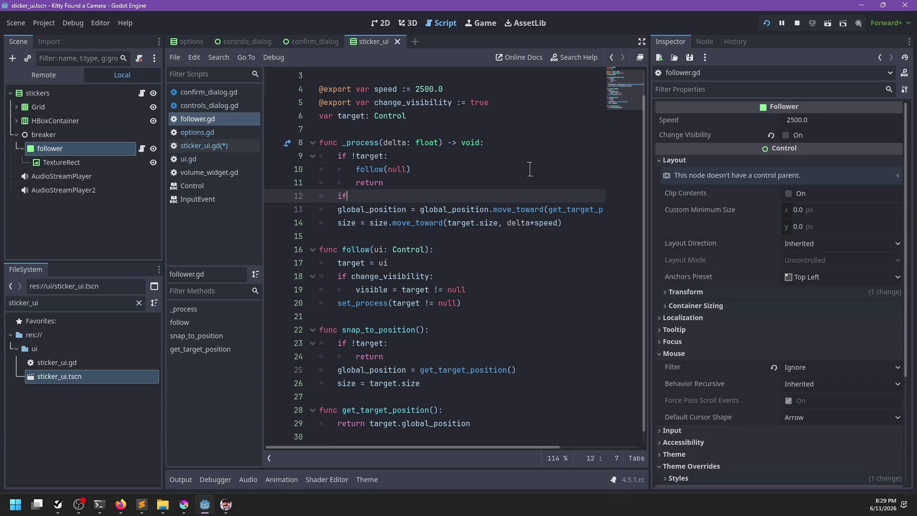
Write an `if not target.is_visible_in_tree():` condition whose body calls hide().
{"action": "type", "text": " tar"}
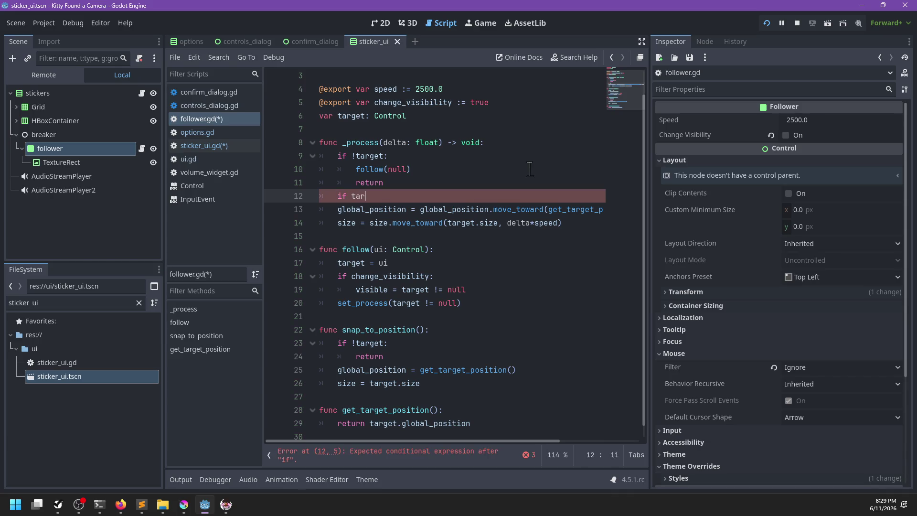
{"action": "type", "text": "get.is_vis"}
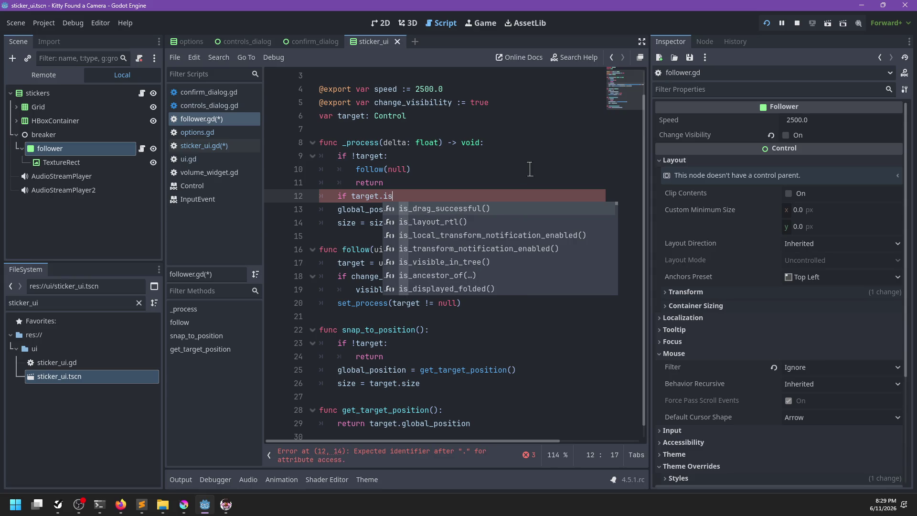
{"action": "key", "text": "Return"}
{"action": "key", "text": "ctrl+Left"}
{"action": "key", "text": "ctrl+Left"}
{"action": "key", "text": "ctrl+Left"}
{"action": "type", "text": "!"}
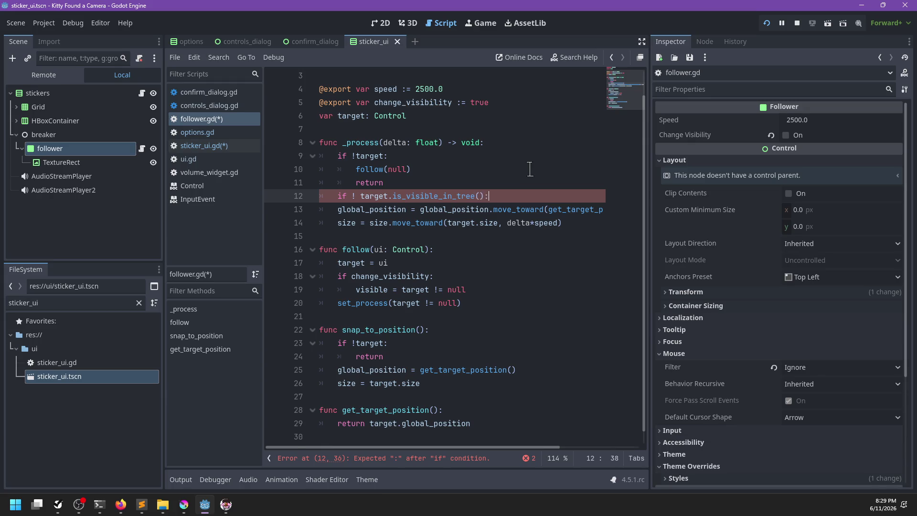
{"action": "key", "text": "Return"}
{"action": "key", "text": "Up"}
{"action": "key", "text": "BackSpace"}
{"action": "type", "text": "not"}
{"action": "key", "text": "Down"}
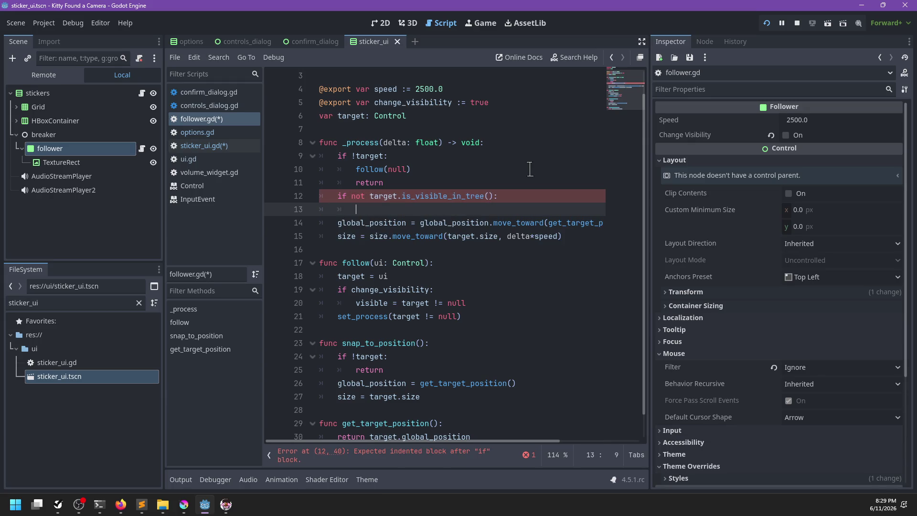
{"action": "type", "text": "()"}
Add return inside the condition, follow it with show(), and save.
{"action": "key", "text": "Return"}
{"action": "type", "text": "return"}
{"action": "key", "text": "Return"}
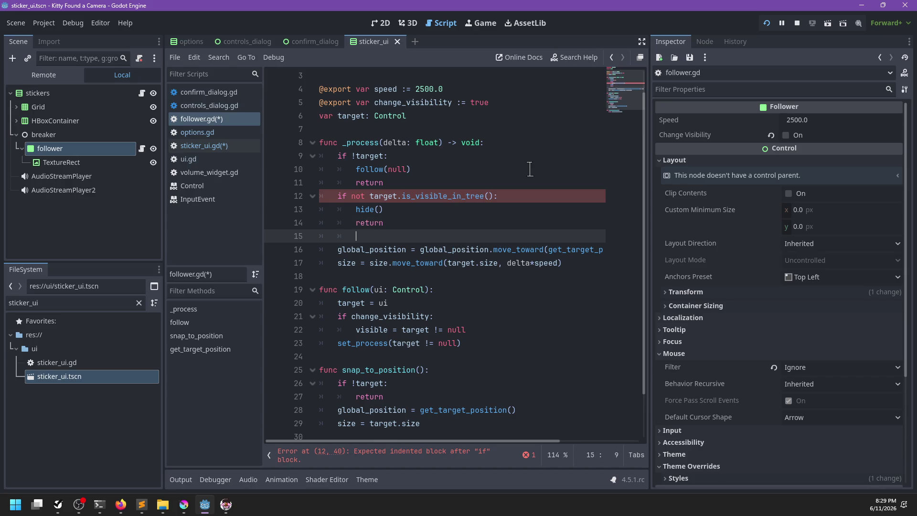
{"action": "type", "text": "show("}
{"action": "key", "text": "ctrl+s"}
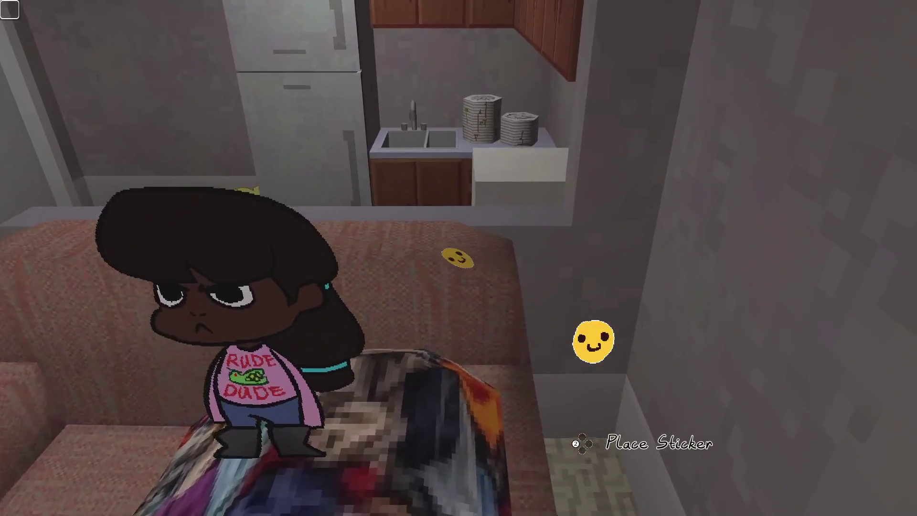
Stop the running game with F8 and relaunch it with F5.
{"action": "key", "text": "F8"}
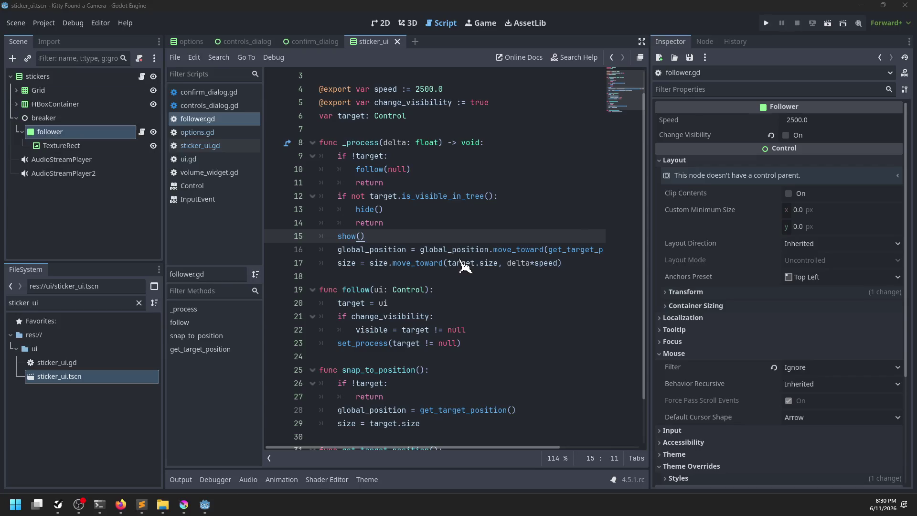
{"action": "key", "text": "F5"}
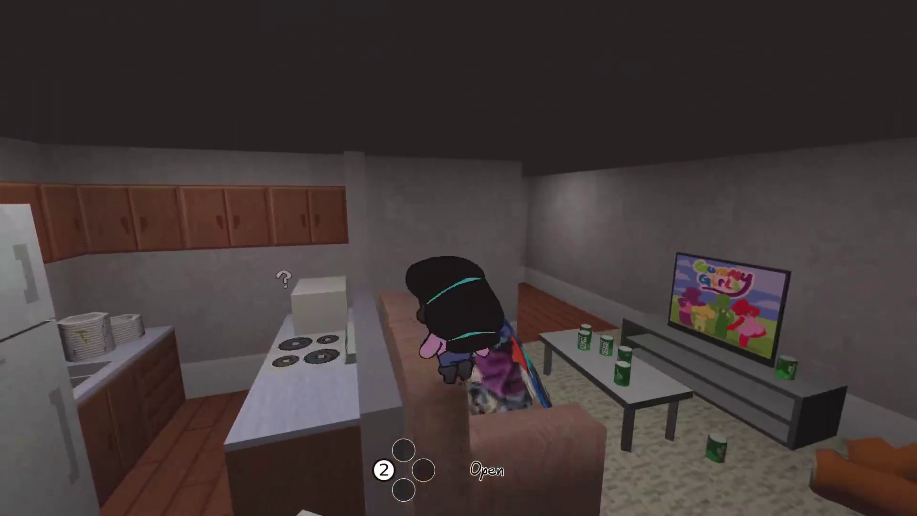
Open the microwave door, toggle the pause menu, and open the game Options.
{"action": "key", "text": "2"}
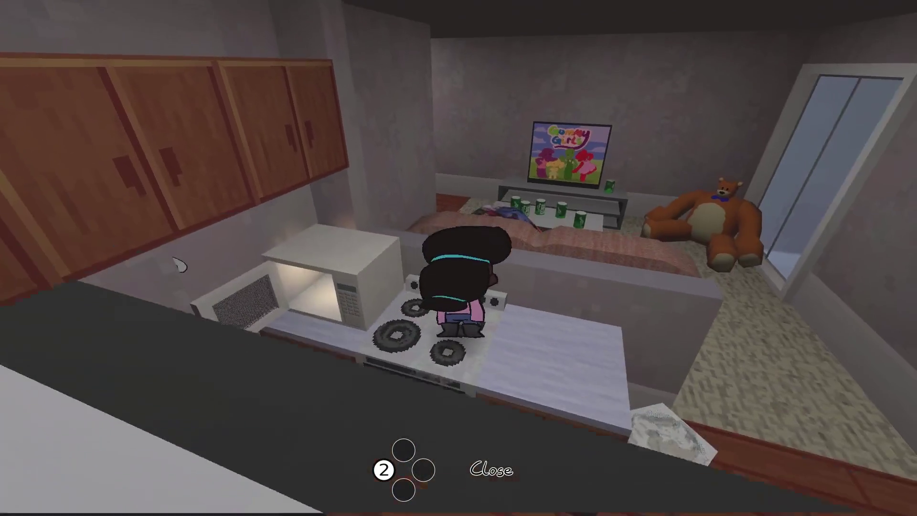
{"action": "key", "text": "Escape"}
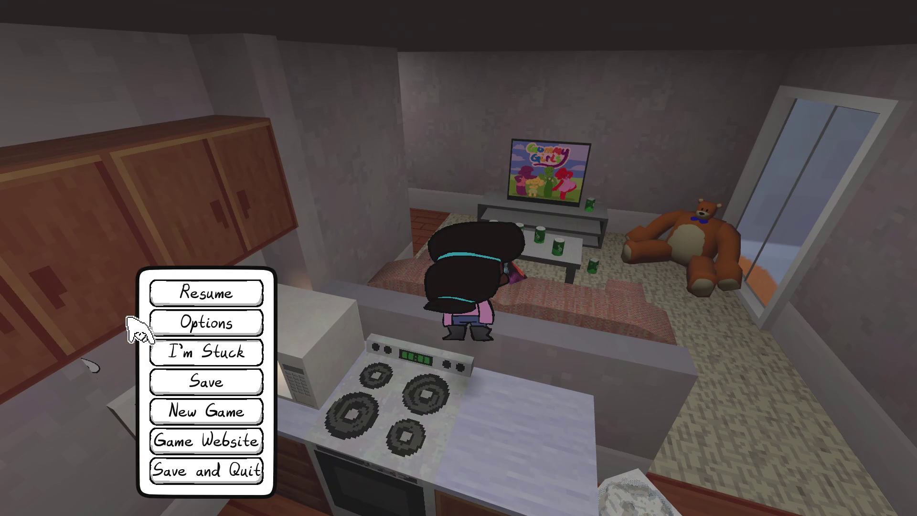
{"action": "key", "text": "Escape"}
{"action": "key", "text": "Escape"}
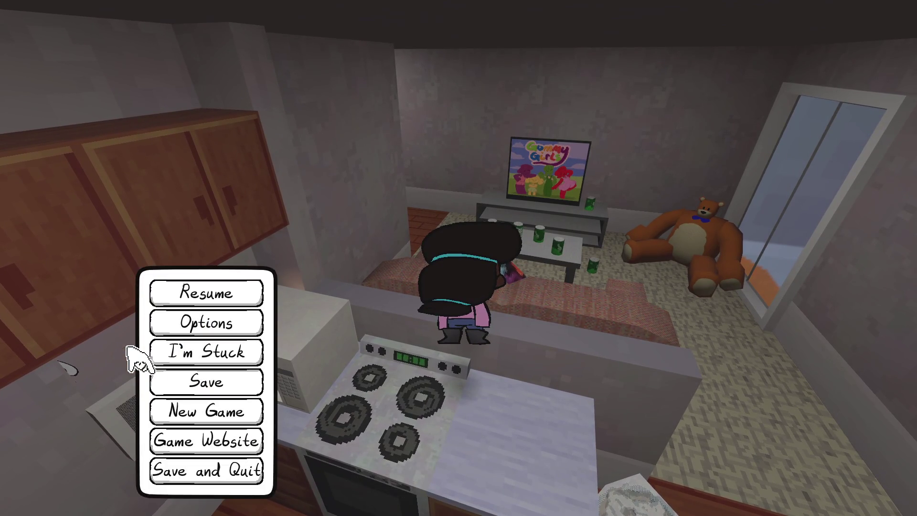
{"action": "key", "text": "Escape"}
{"action": "key", "text": "Escape"}
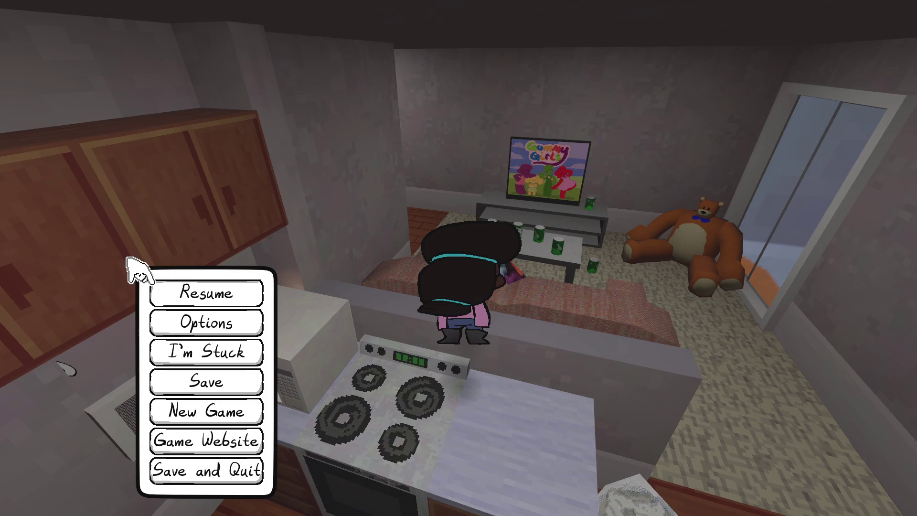
{"action": "left_click", "coordinate": [143, 330]}
{"action": "key", "text": "Escape"}
{"action": "key", "text": "Escape"}
Page through the sticker album tabs, close the album, and switch back to the editor.
{"action": "key", "text": "Tab"}
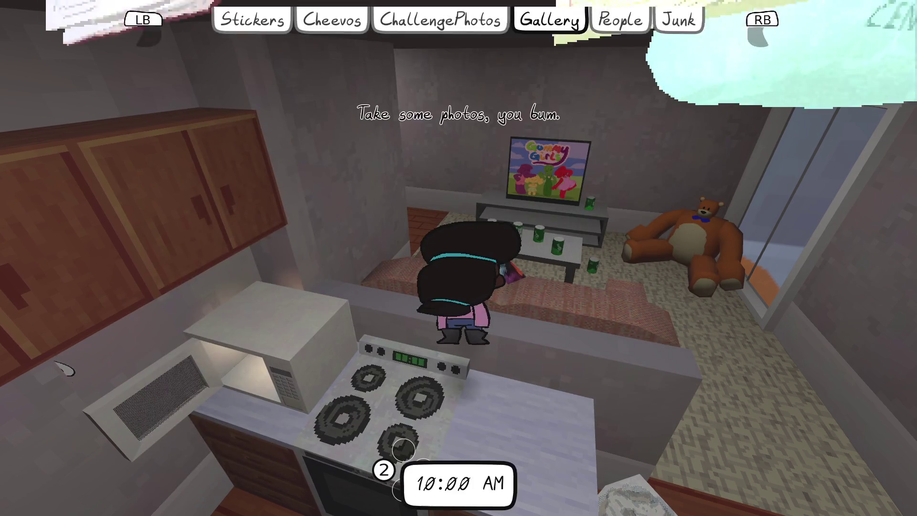
{"action": "key", "text": "q"}
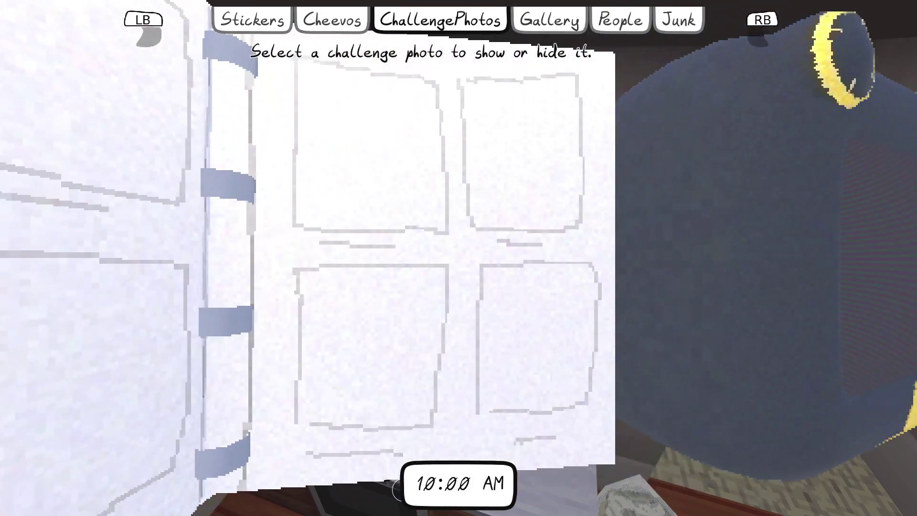
{"action": "key", "text": "q"}
{"action": "key", "text": "q"}
{"action": "key", "text": "e"}
{"action": "key", "text": "e"}
{"action": "key", "text": "e"}
{"action": "key", "text": "e"}
{"action": "key", "text": "e"}
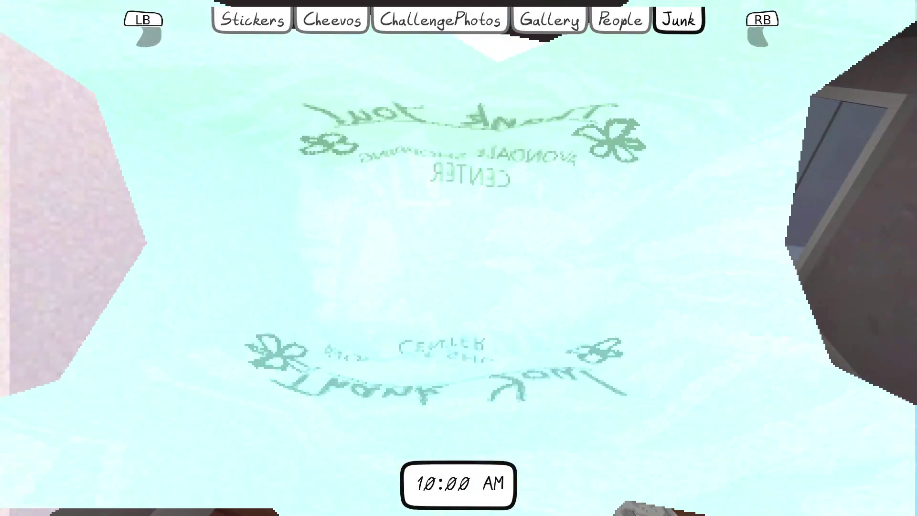
{"action": "key", "text": "Escape"}
{"action": "key", "text": "alt+Tab"}
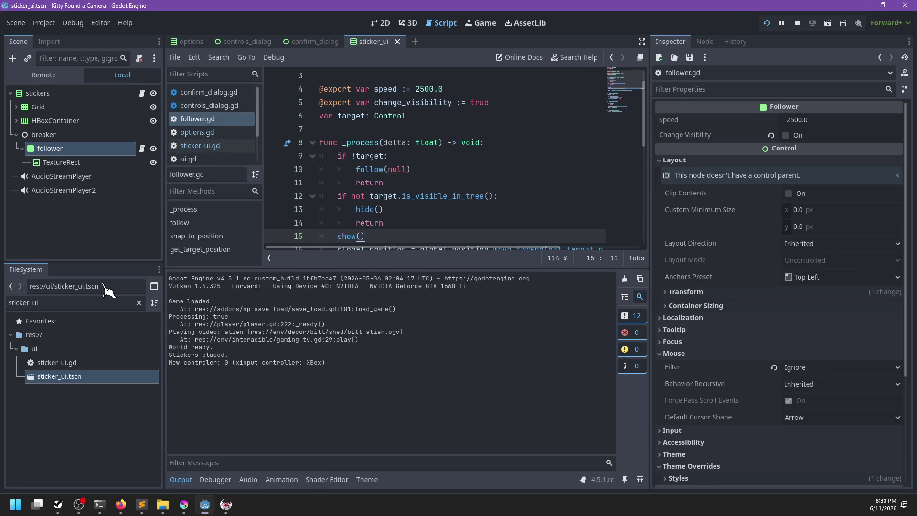
Filter the FileSystem for 'player' and open player.gd in the script editor.
{"action": "double_click", "coordinate": [88, 301]}
{"action": "type", "text": "player"}
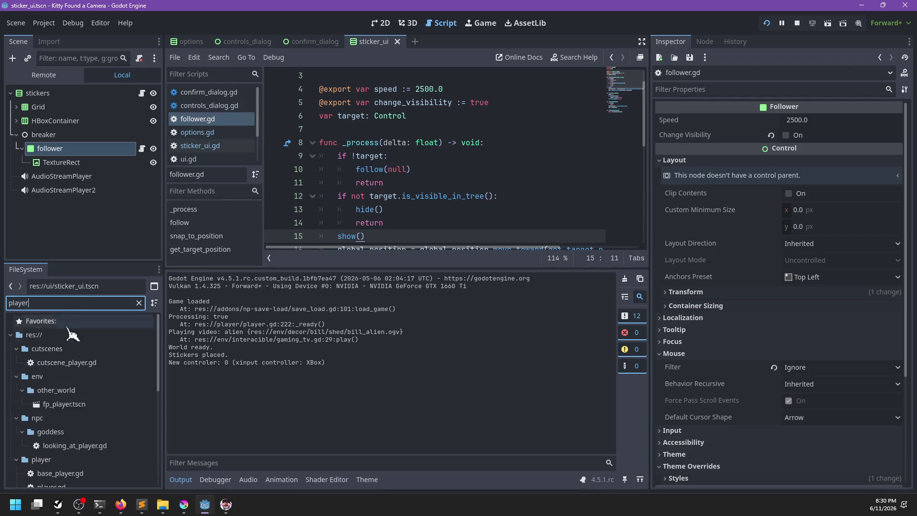
{"action": "scroll", "coordinate": [66, 406], "scroll_direction": "down", "scroll_amount": 5}
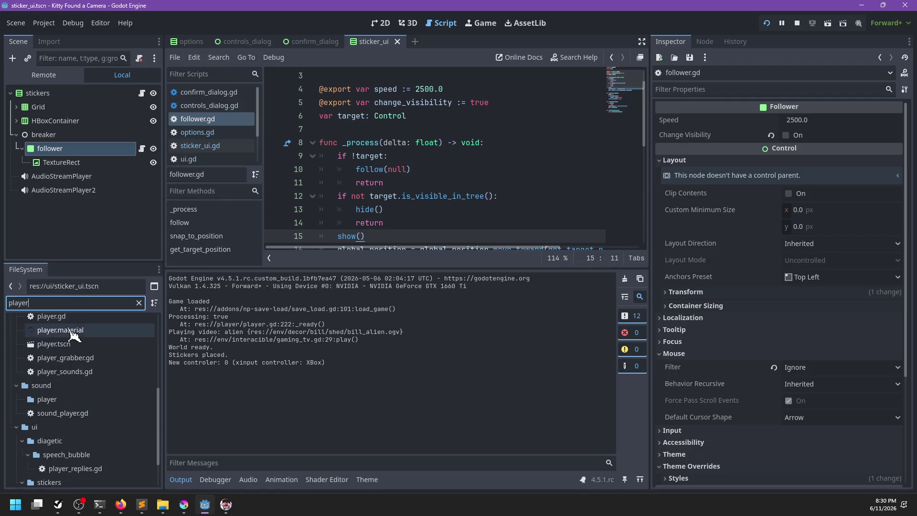
{"action": "left_click", "coordinate": [75, 317]}
{"action": "left_click", "coordinate": [442, 170]}
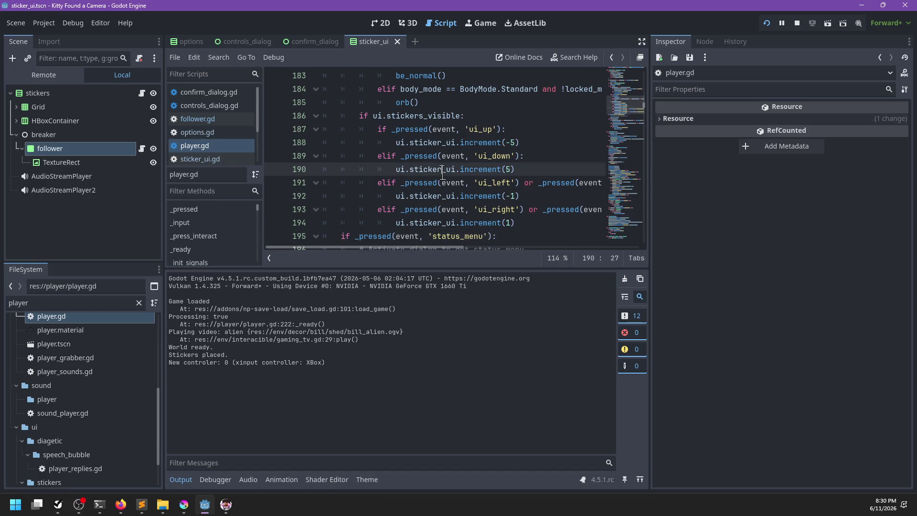
Search for status_ui, hide the Output panel, and jump to photos_allowed's declaration.
{"action": "key", "text": "ctrl+f"}
{"action": "type", "text": "status_ui"}
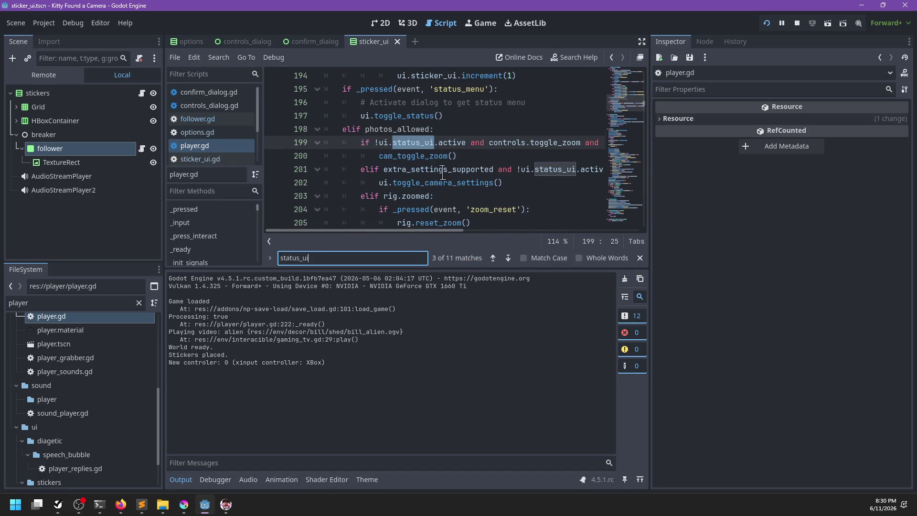
{"action": "key", "text": "Escape"}
{"action": "key", "text": "ctrl+j"}
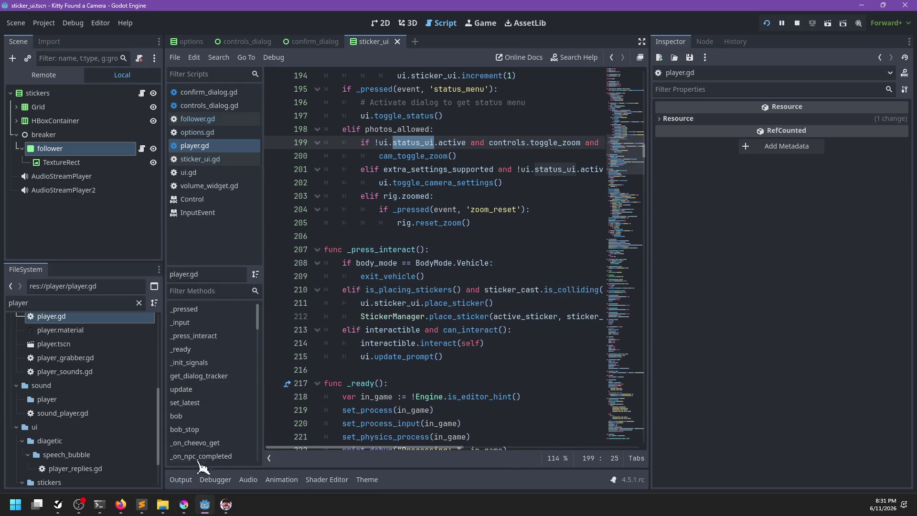
{"action": "left_click", "coordinate": [470, 139]}
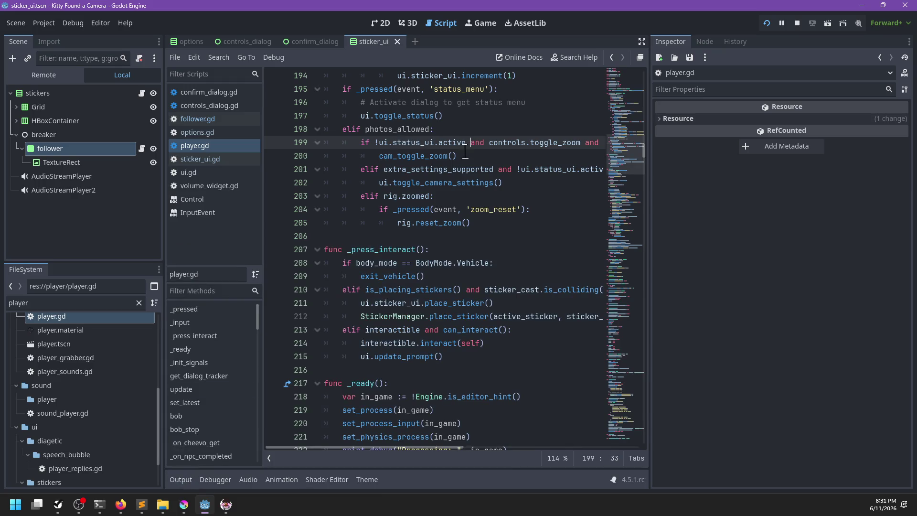
{"action": "scroll", "coordinate": [454, 137], "scroll_direction": "up", "scroll_amount": 1}
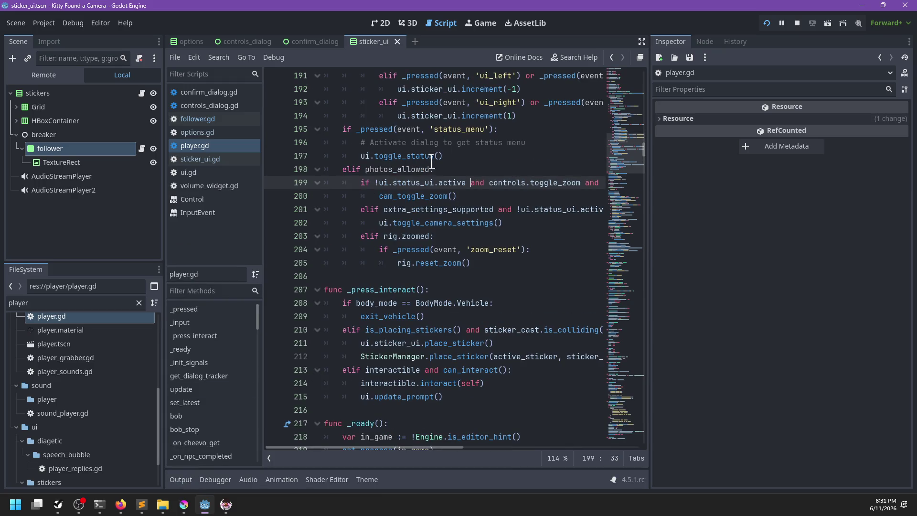
{"action": "left_click", "coordinate": [381, 129]}
{"action": "double_click", "coordinate": [408, 170]}
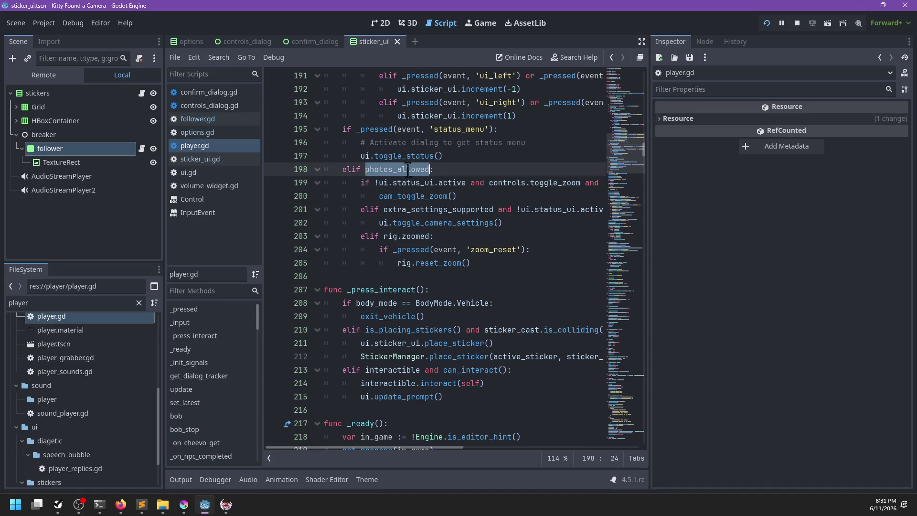
{"action": "left_click", "coordinate": [496, 129]}
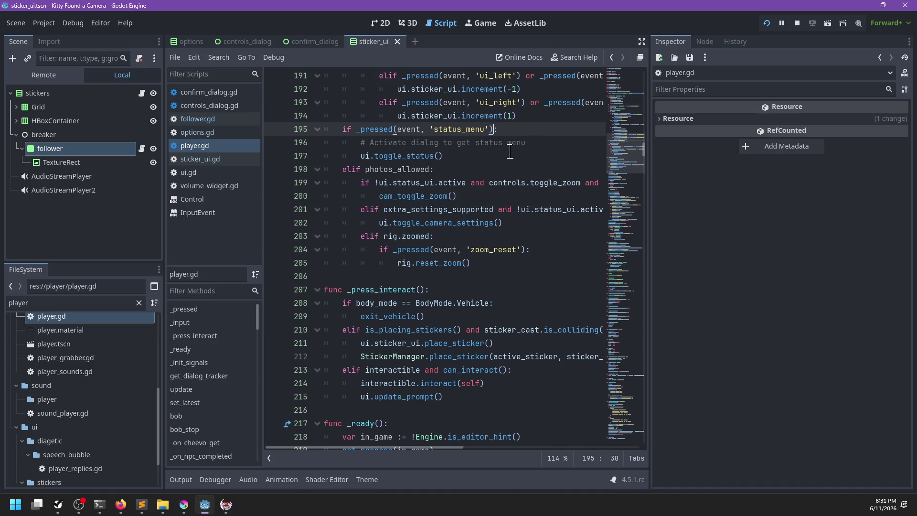
{"action": "left_click", "coordinate": [399, 169], "text": "ctrl"}
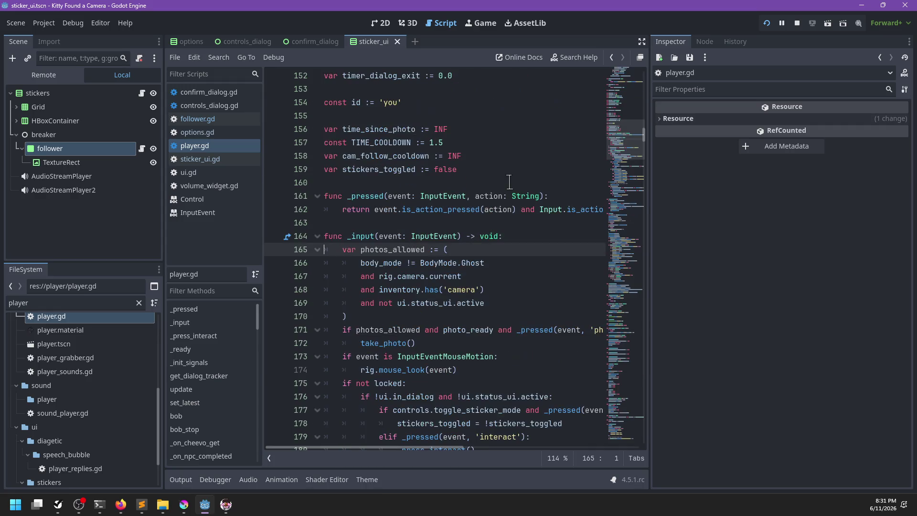
Add `var status_menu_allowed := inventory.has('camera')` at the top of _input.
{"action": "left_click", "coordinate": [523, 236]}
{"action": "key", "text": "Return"}
{"action": "type", "text": "v"}
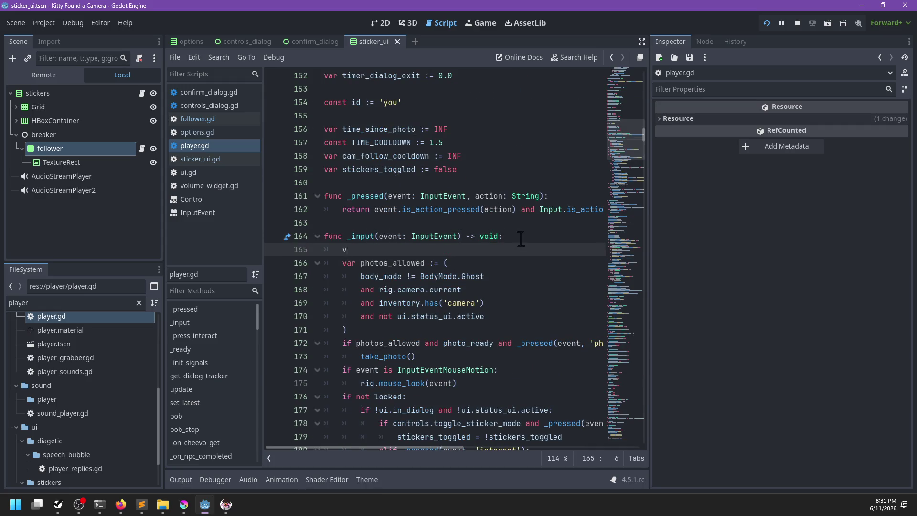
{"action": "type", "text": "ar status_menu_allowed :="}
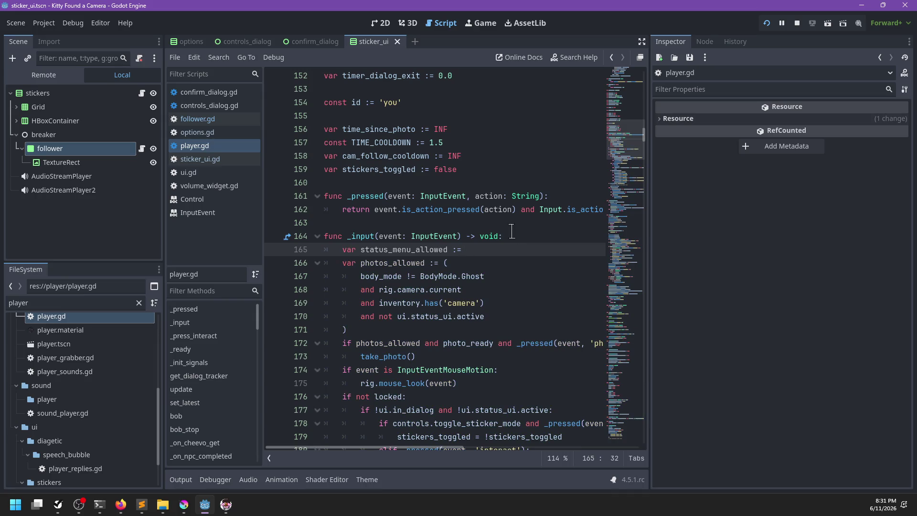
{"action": "mouse_move", "coordinate": [499, 303]}
{"action": "left_mouse_down"}
{"action": "mouse_move", "coordinate": [381, 290]}
{"action": "mouse_move", "coordinate": [380, 304]}
{"action": "left_mouse_up"}
{"action": "key", "text": "ctrl+x"}
{"action": "left_click", "coordinate": [493, 249]}
{"action": "key", "text": "ctrl+v"}
Make photos_allowed require status_menu_allowed and the body_mode condition.
{"action": "left_click", "coordinate": [484, 294]}
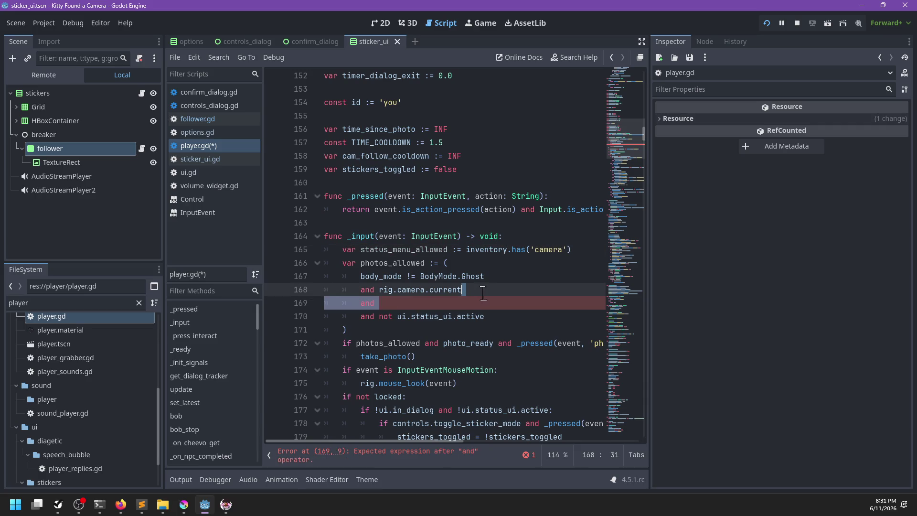
{"action": "key", "text": "BackSpace"}
{"action": "key", "text": "Up"}
{"action": "key", "text": "ctrl+shift+Return"}
{"action": "type", "text": "s_"}
{"action": "key", "text": "Return"}
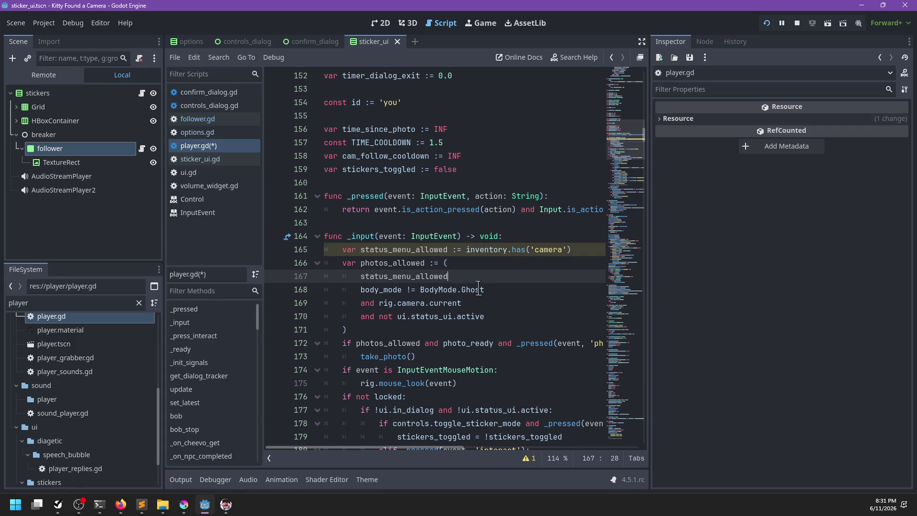
{"action": "key", "text": "Return"}
{"action": "key", "text": "ctrl+z"}
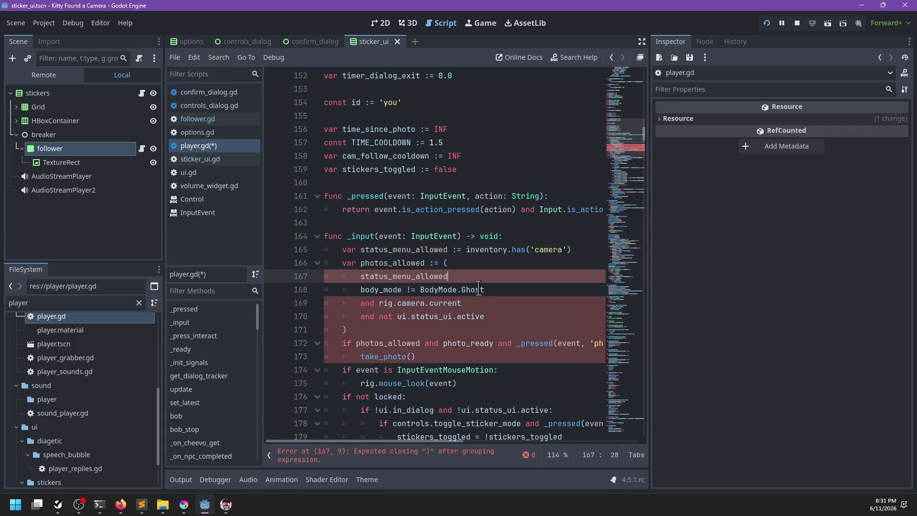
{"action": "key", "text": "Return"}
{"action": "key", "text": "ctrl+z"}
{"action": "key", "text": "Down"}
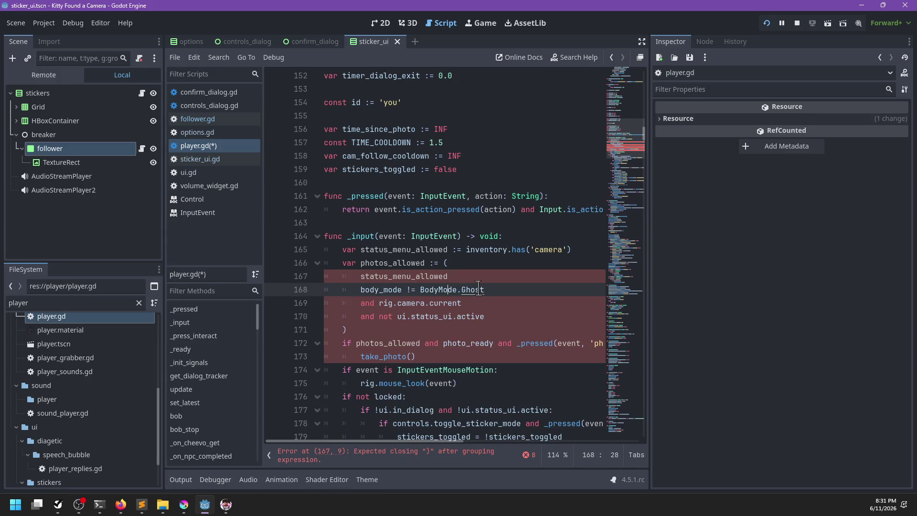
{"action": "key", "text": "Home"}
{"action": "type", "text": "and"}
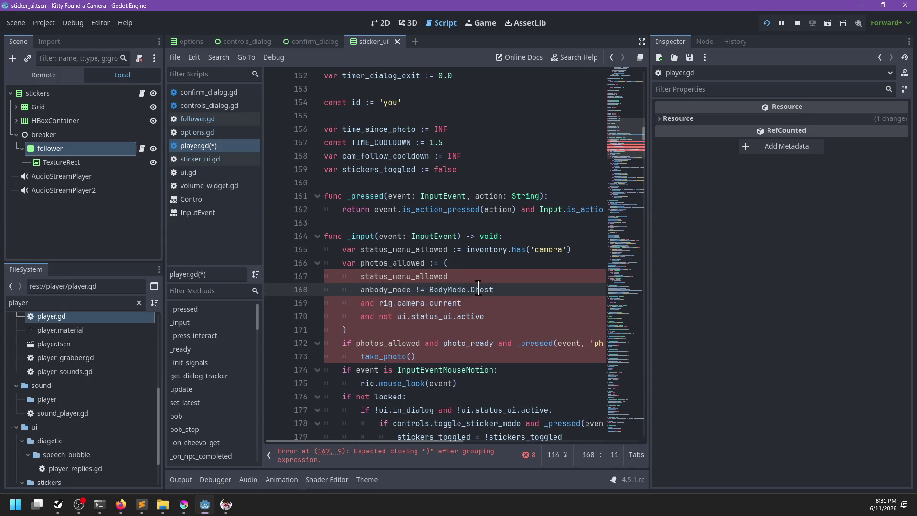
Add status_menu_allowed to the 'status_menu' check on line 196 and save.
{"action": "scroll", "coordinate": [407, 223], "scroll_direction": "down", "scroll_amount": 1}
{"action": "double_click", "coordinate": [411, 210]}
{"action": "scroll", "coordinate": [439, 268], "scroll_direction": "down", "scroll_amount": 10}
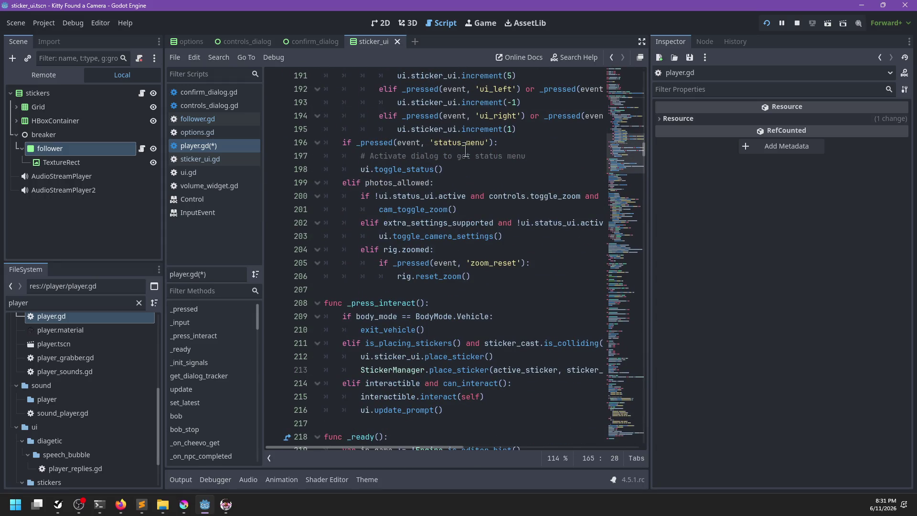
{"action": "left_click", "coordinate": [356, 143]}
{"action": "key", "text": "ctrl+v"}
{"action": "type", "text": "and"}
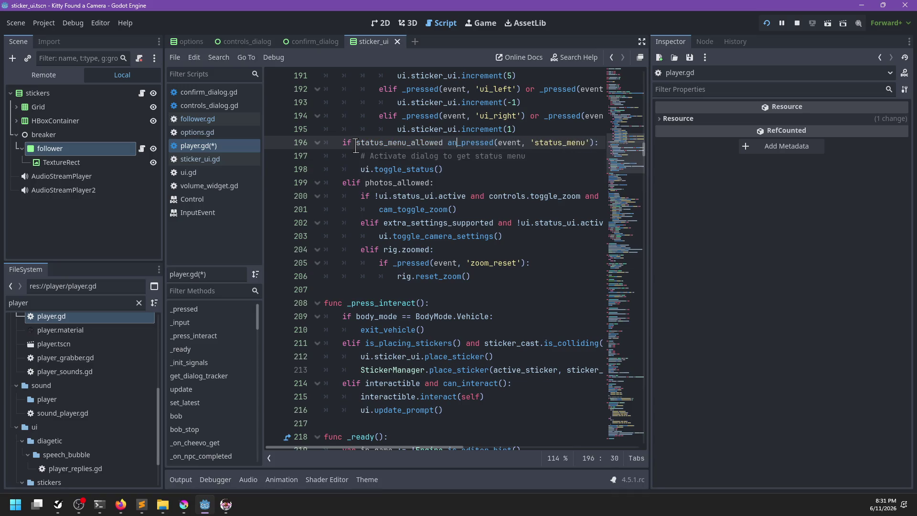
{"action": "scroll", "coordinate": [424, 230], "scroll_direction": "up", "scroll_amount": 1}
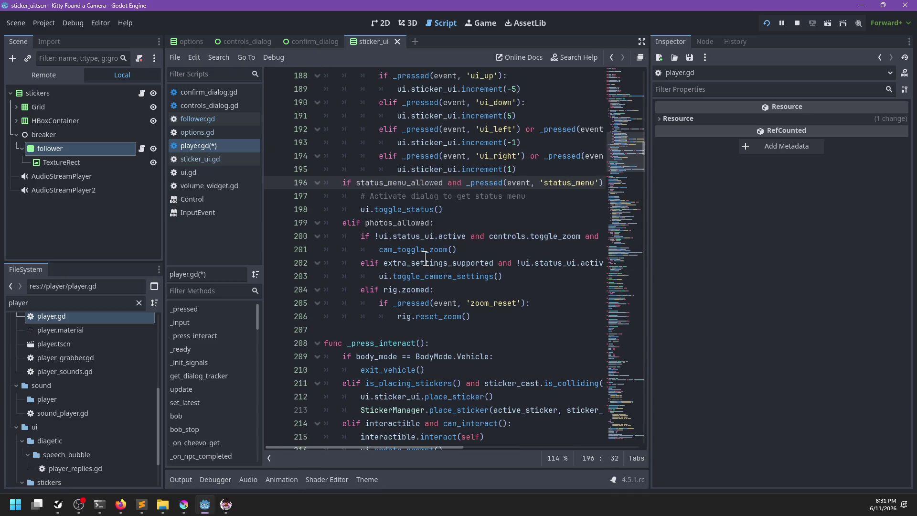
{"action": "key", "text": "ctrl+s"}
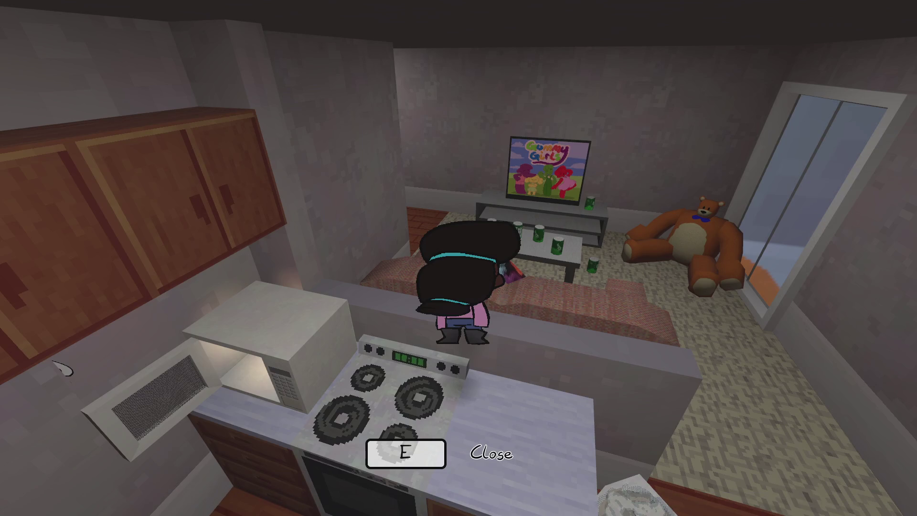
Place a smiley sticker on the bear, then open the closet and examine the toilet paper.
{"action": "key", "text": "Escape"}
{"action": "key", "text": "Escape"}
{"action": "key", "text": "w"}
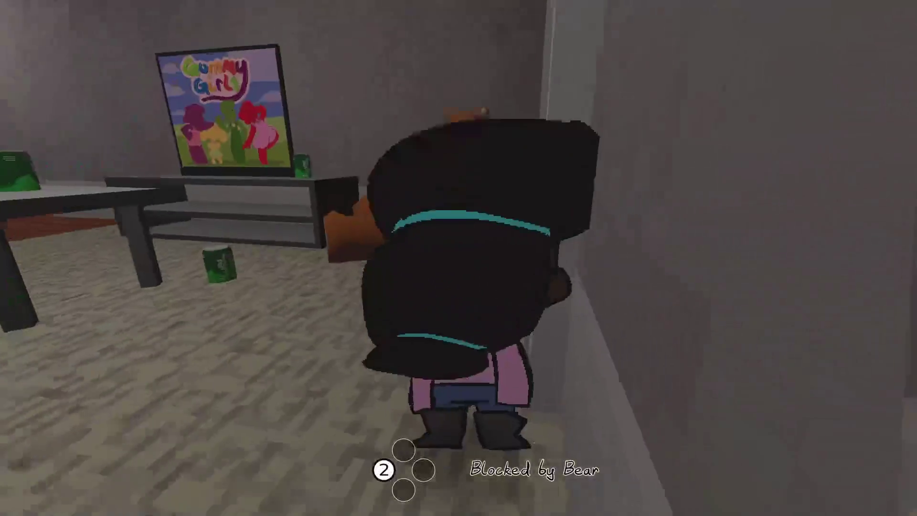
{"action": "key", "text": "2"}
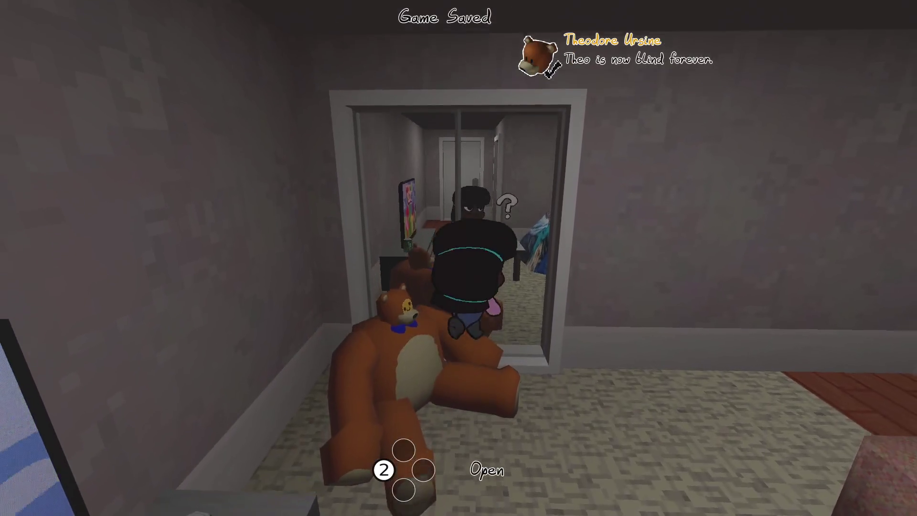
{"action": "key", "text": "2"}
{"action": "key", "text": "w"}
{"action": "key", "text": "2"}
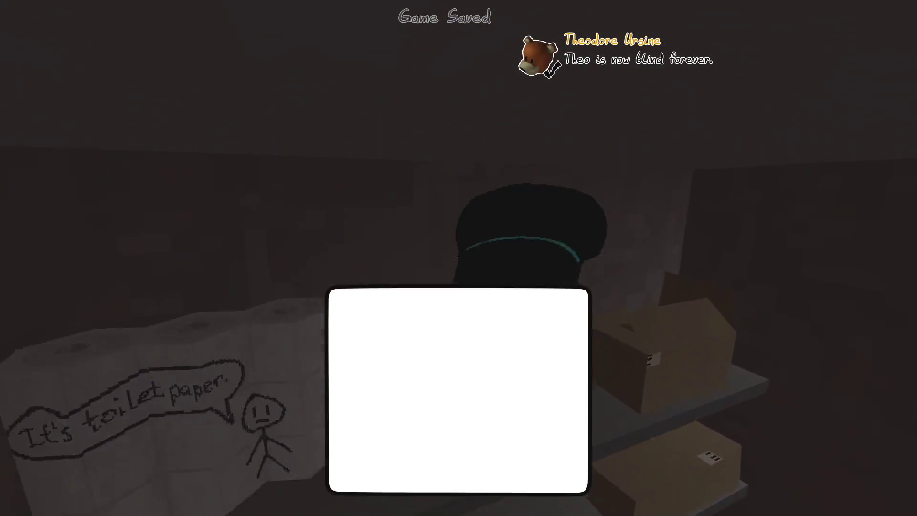
Lower the master audio volume in the pause menu's Options and resume.
{"action": "key", "text": "Escape"}
{"action": "left_click", "coordinate": [205, 321]}
{"action": "key", "text": "Left"}
{"action": "key", "text": "Left"}
{"action": "key", "text": "Left"}
{"action": "key", "text": "Left"}
{"action": "key", "text": "Left"}
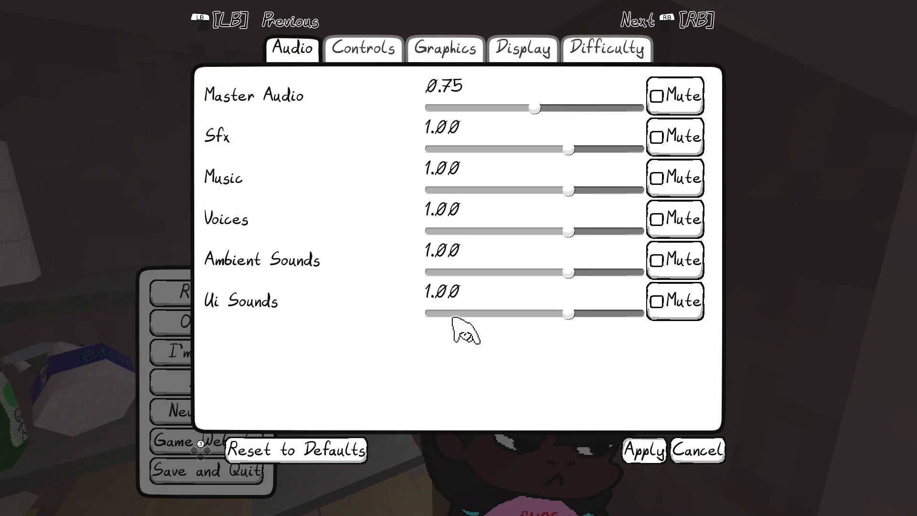
{"action": "left_click", "coordinate": [644, 450]}
{"action": "key", "text": "Escape"}
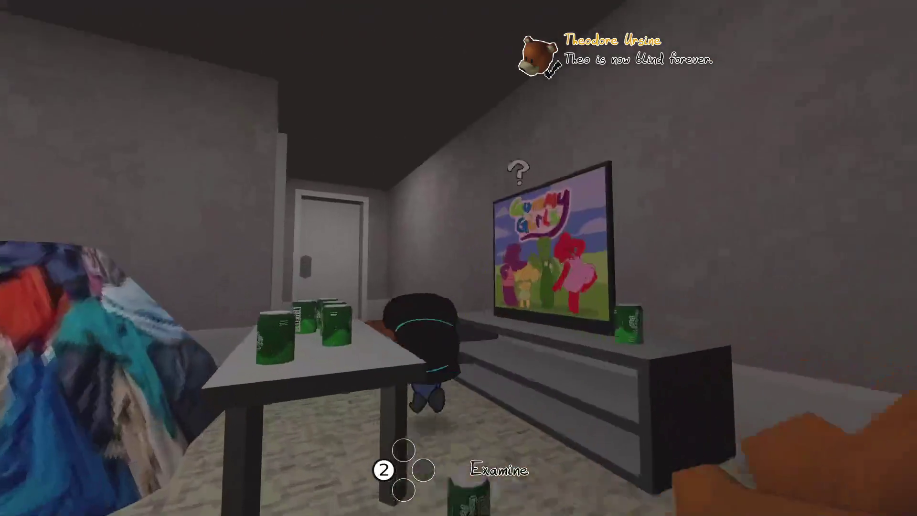
Walk to the door, examine the green pop, and toggle the pause menu.
{"action": "key", "text": "2"}
{"action": "key", "text": "0"}
{"action": "key", "text": "0"}
{"action": "key", "text": "0"}
{"action": "key", "text": "0"}
{"action": "key", "text": "0"}
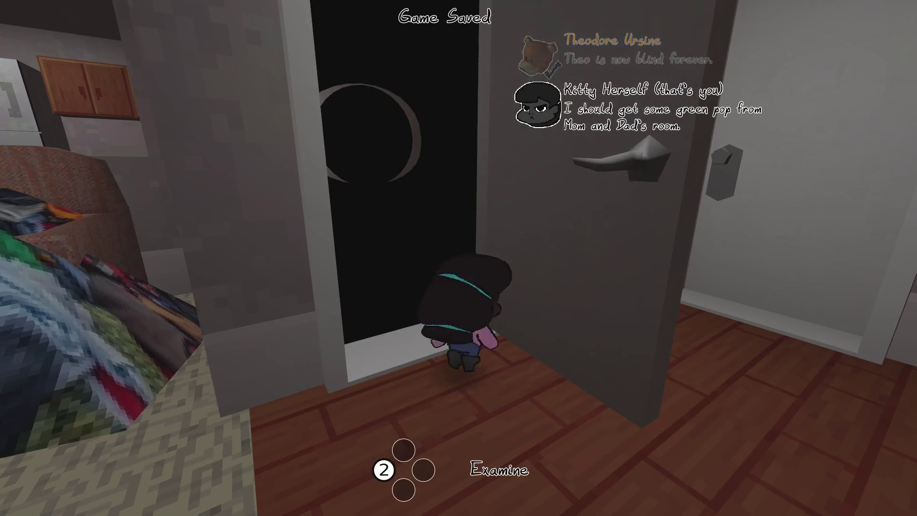
{"action": "key", "text": "Escape"}
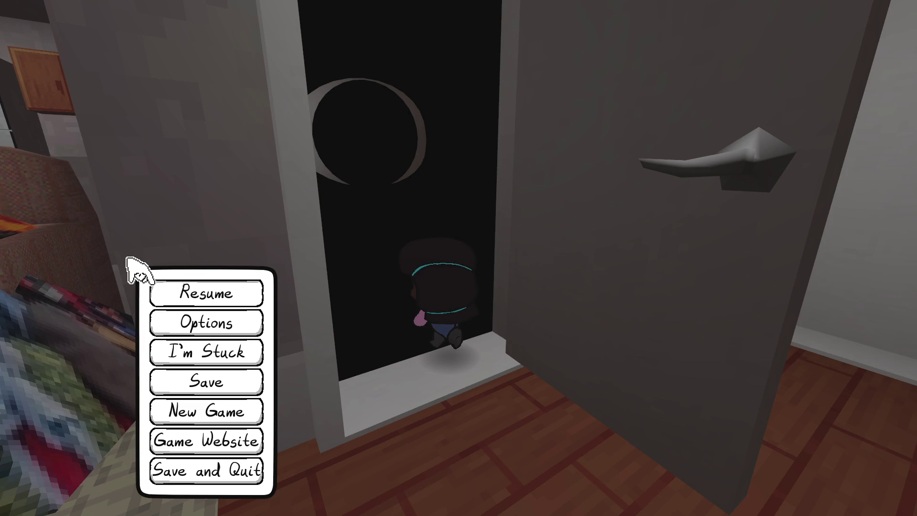
{"action": "key", "text": "Escape"}
{"action": "key", "text": "Escape"}
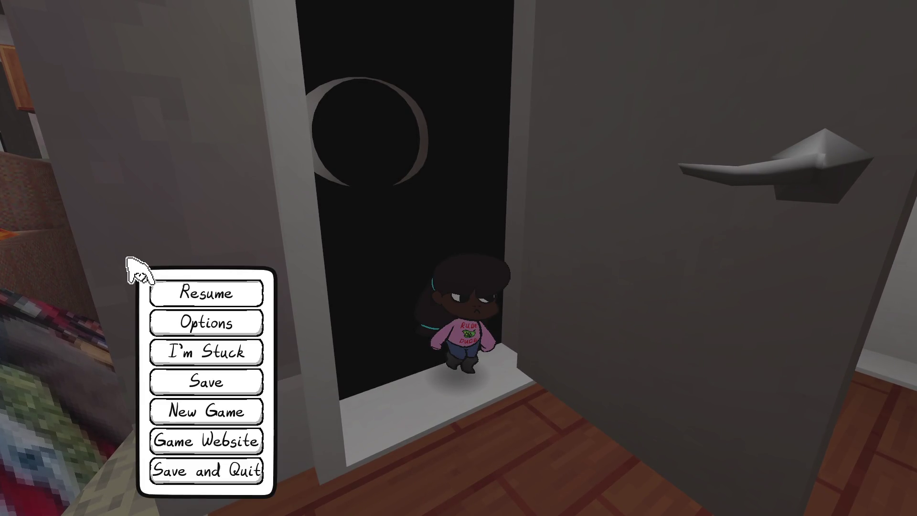
{"action": "key", "text": "Escape"}
Walk into the dark closet and advance through the opening dialogue.
{"action": "key", "text": "w"}
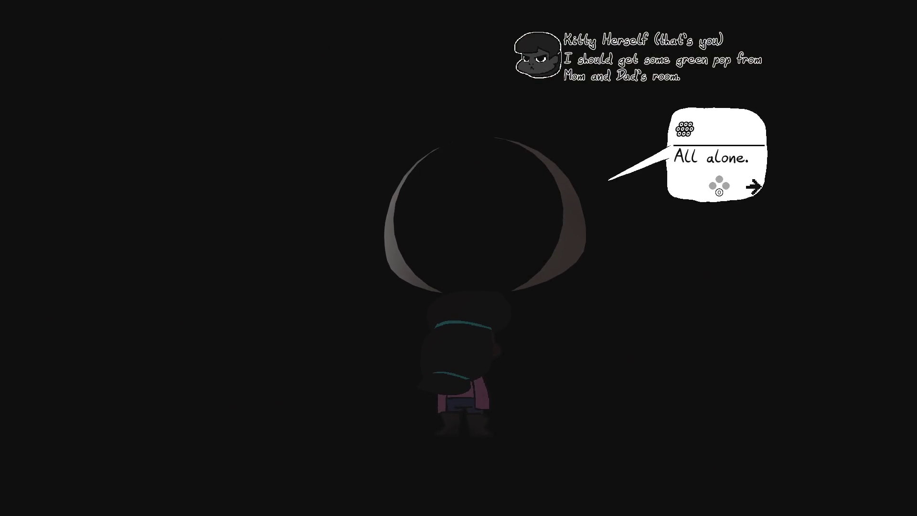
{"action": "key", "text": "space"}
{"action": "key", "text": "space"}
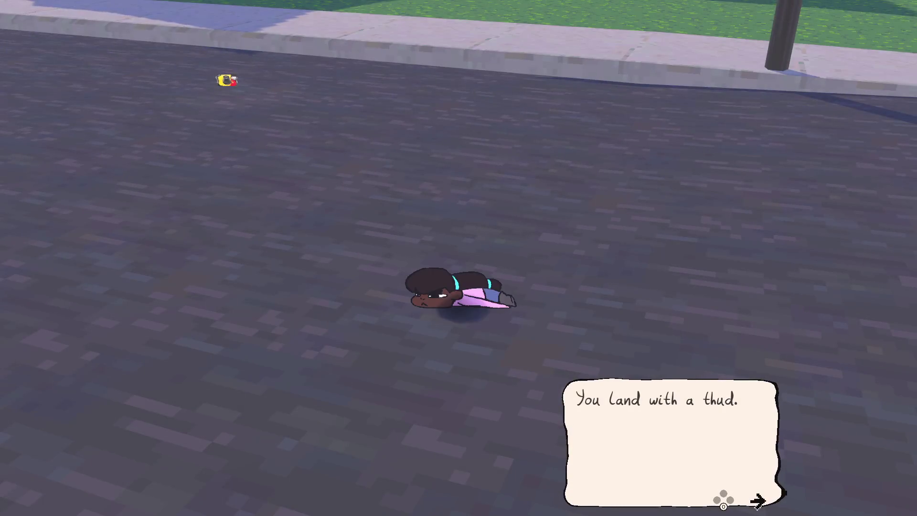
{"action": "key", "text": "space"}
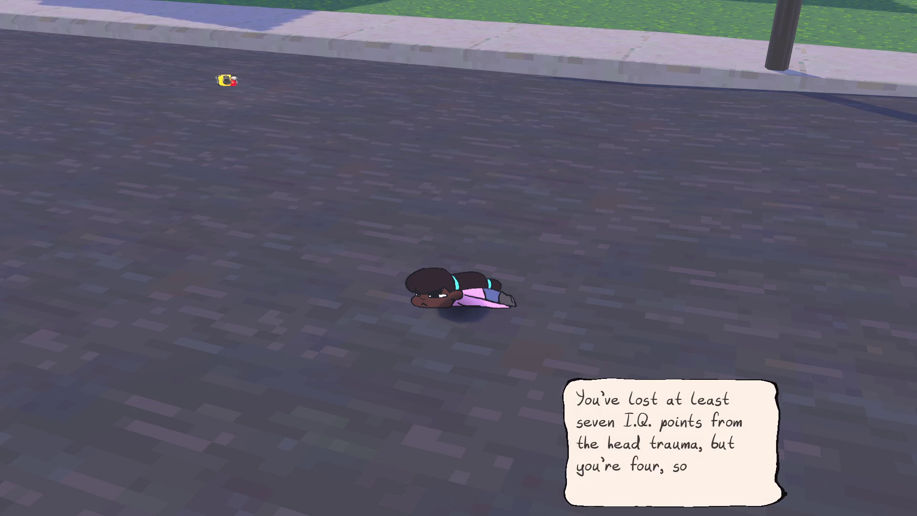
{"action": "key", "text": "space"}
{"action": "key", "text": "space"}
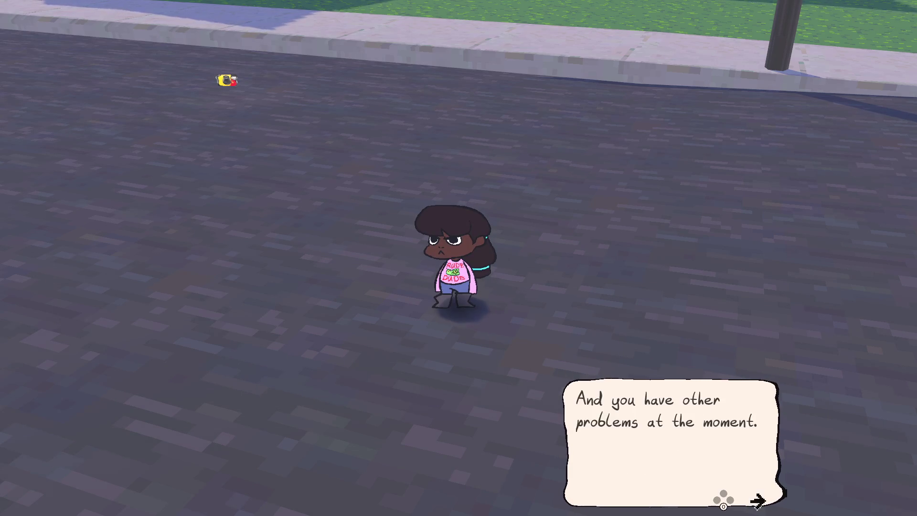
{"action": "key", "text": "space"}
{"action": "key", "text": "space"}
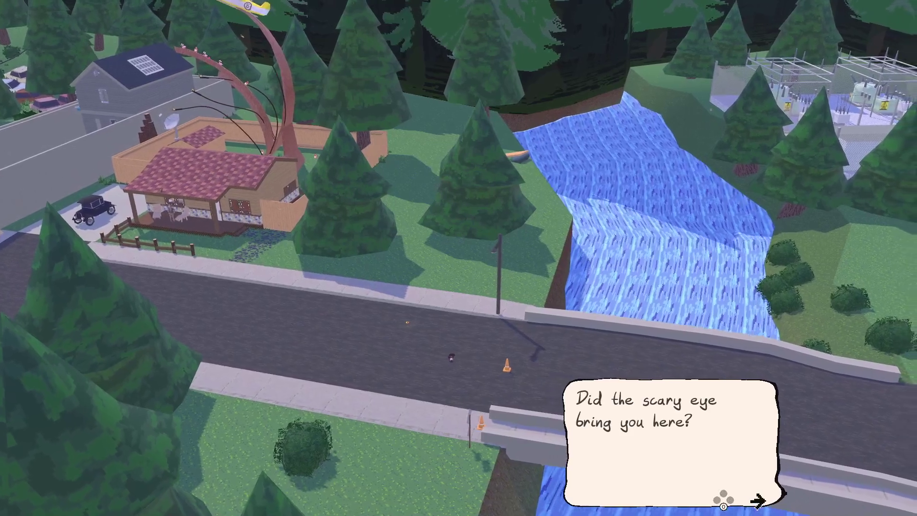
{"action": "key", "text": "space"}
{"action": "key", "text": "space"}
{"action": "key", "text": "space"}
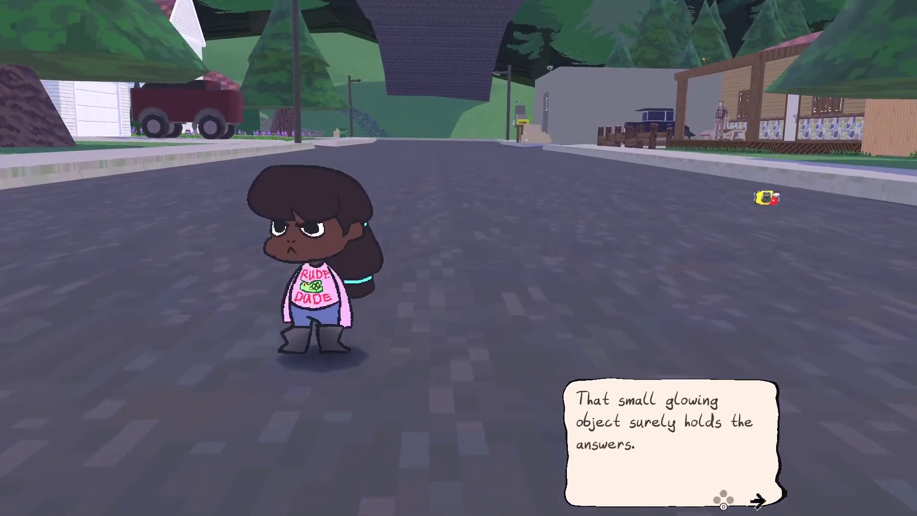
{"action": "key", "text": "space"}
Collect the Old Camera, then pause and open the Audio options.
{"action": "key", "text": "w"}
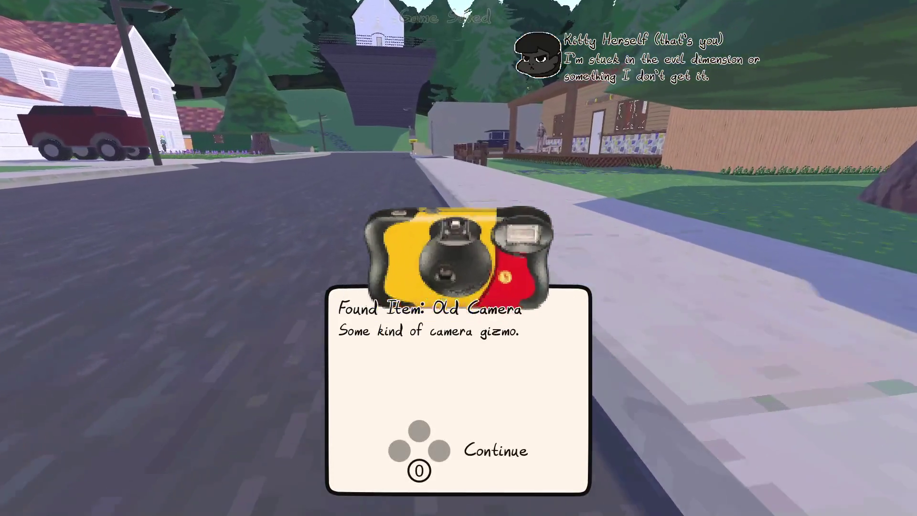
{"action": "key", "text": "space"}
{"action": "key", "text": "Escape"}
{"action": "left_click", "coordinate": [206, 321]}
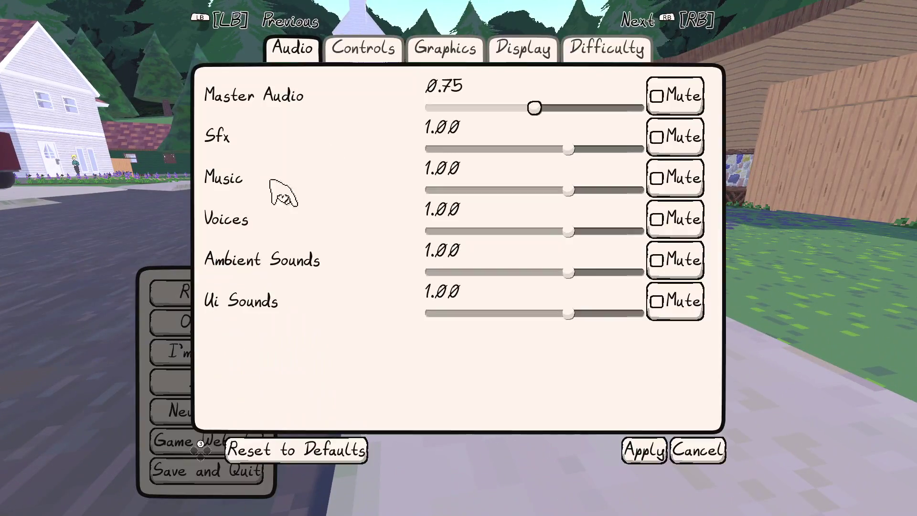
Mute the music, close the options, resume, then pause and close the game with Alt+F4.
{"action": "key", "text": "m"}
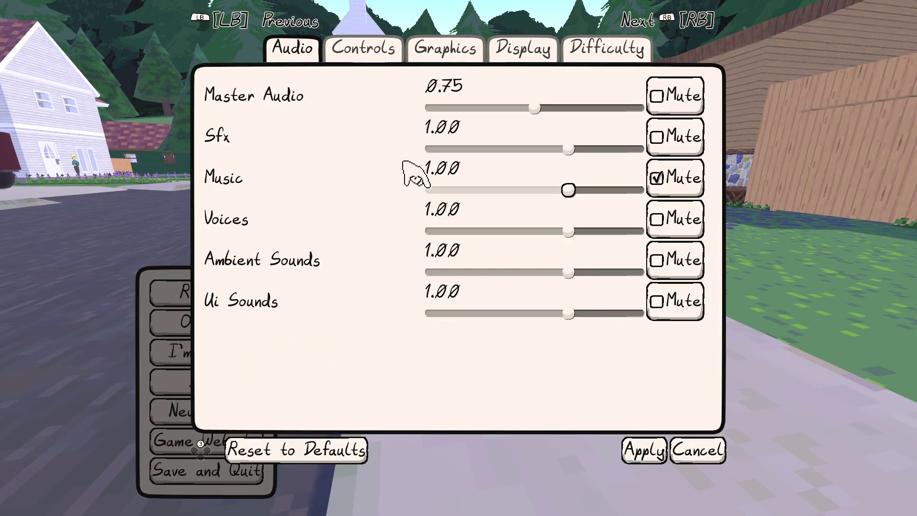
{"action": "left_click", "coordinate": [643, 449]}
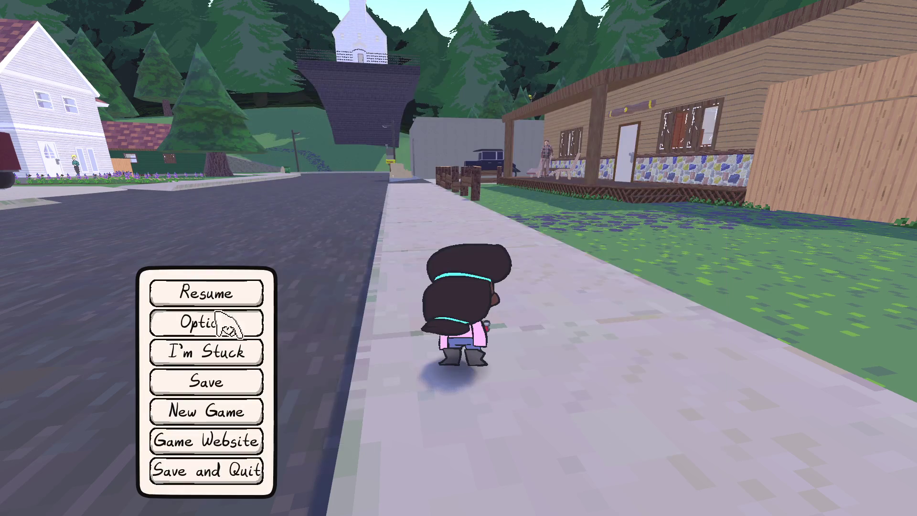
{"action": "left_click", "coordinate": [205, 292]}
{"action": "key", "text": "Escape"}
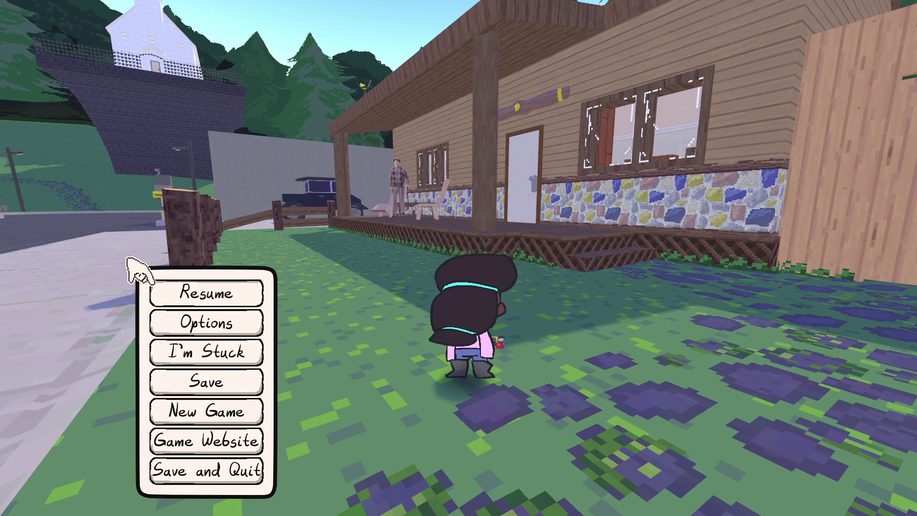
{"action": "key", "text": "alt+F4"}
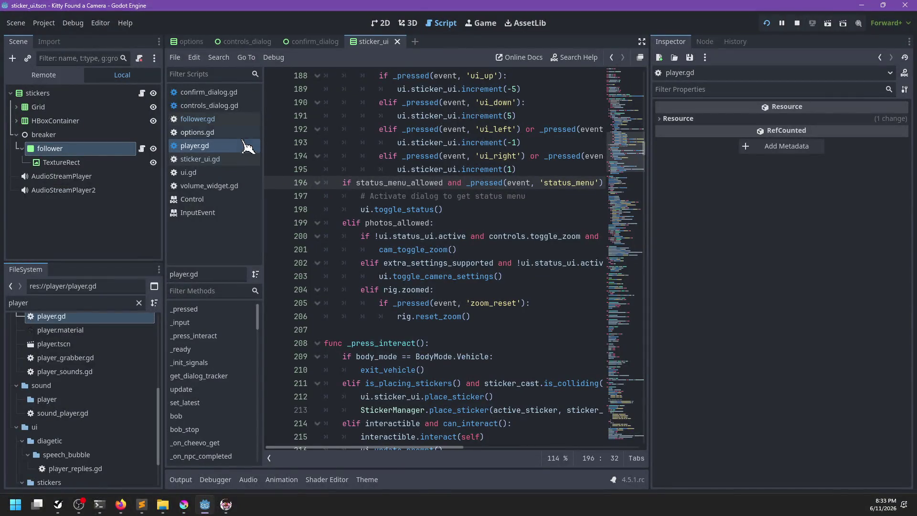
Filter the FileSystem for 'audio' and open game_audio.gd.
{"action": "double_click", "coordinate": [89, 304]}
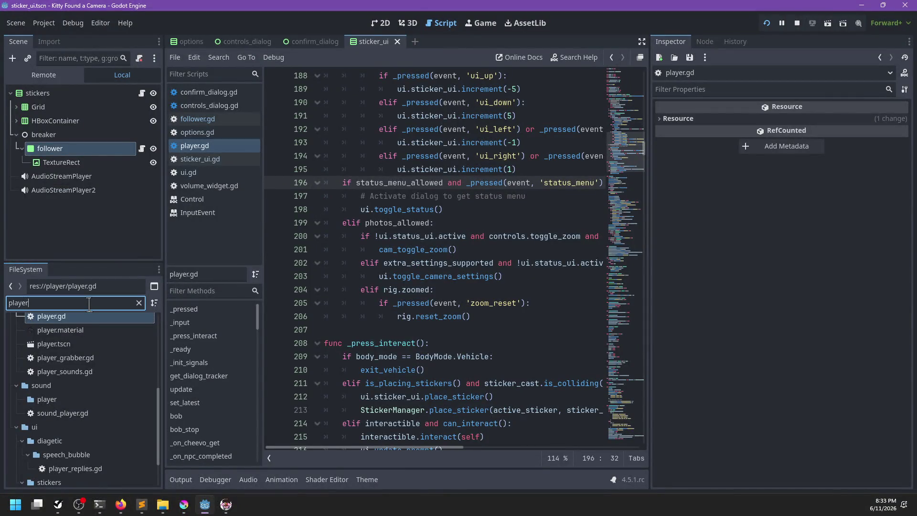
{"action": "type", "text": "audio"}
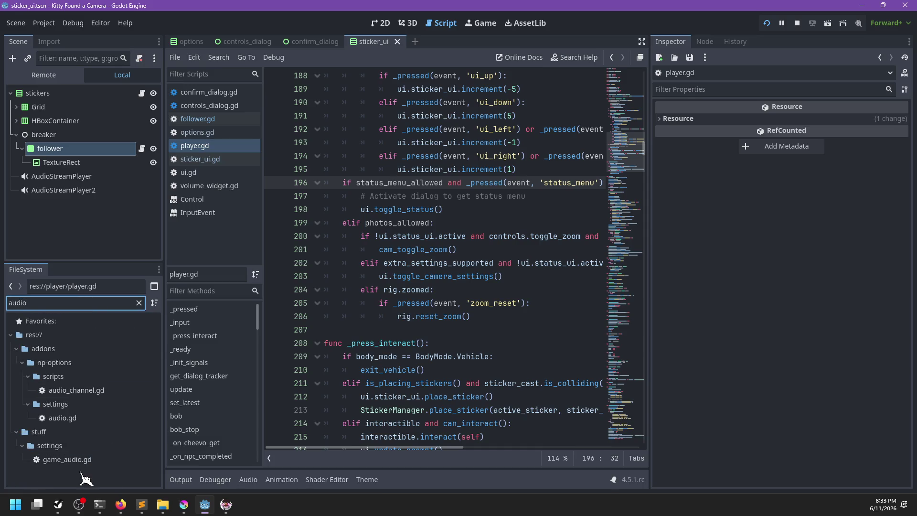
{"action": "double_click", "coordinate": [82, 461]}
Move the music and voices lines above sfx, then save and run the game.
{"action": "left_click", "coordinate": [473, 346]}
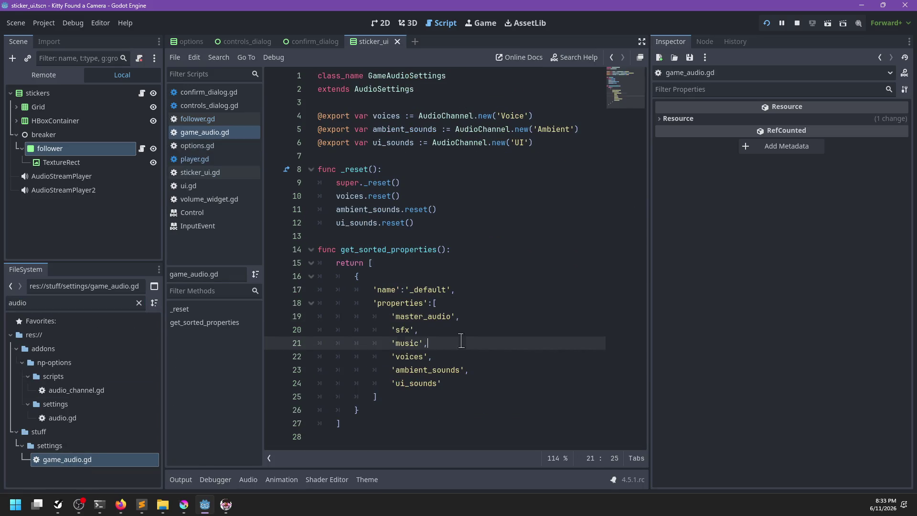
{"action": "key", "text": "alt+Up"}
{"action": "key", "text": "ctrl+s"}
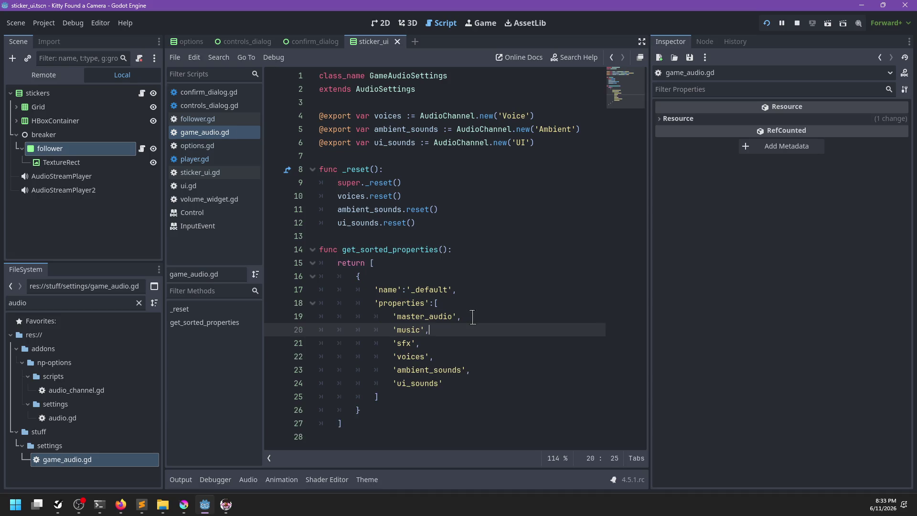
{"action": "left_click", "coordinate": [442, 357]}
{"action": "key", "text": "alt+Up"}
{"action": "key", "text": "alt+Up"}
{"action": "key", "text": "alt+Down"}
{"action": "key", "text": "ctrl+s"}
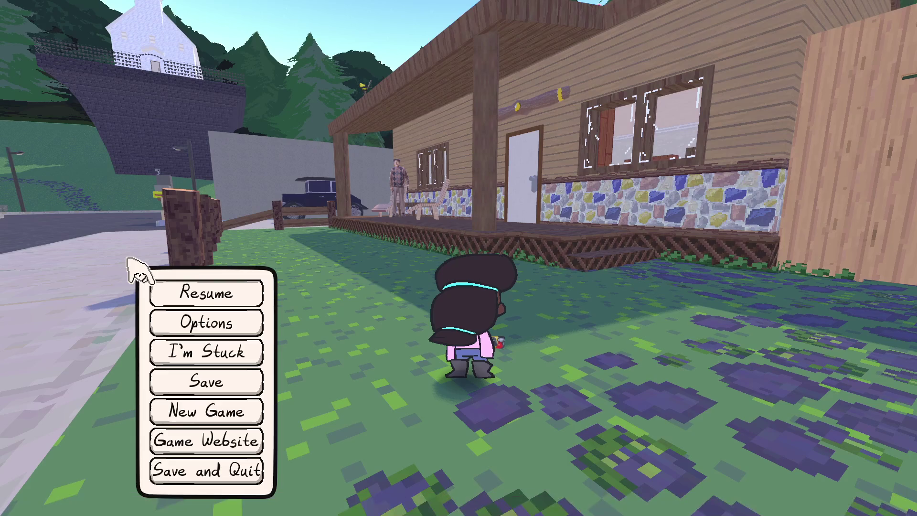
Resume play, cross the road and photograph the yard sculpture by the house.
{"action": "key", "text": "Escape"}
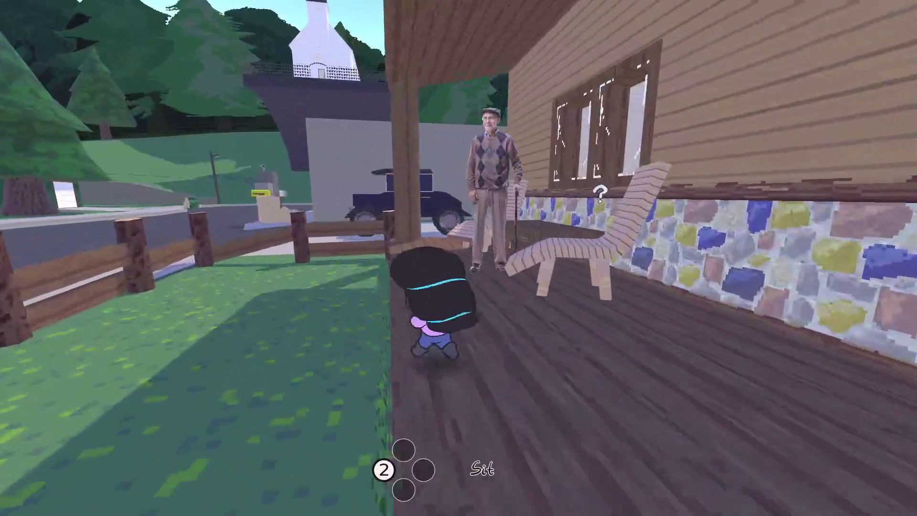
{"action": "key", "text": "e"}
{"action": "key", "text": "c"}
{"action": "key", "text": "Escape"}
{"action": "key", "text": "c"}
{"action": "key", "text": "Escape"}
{"action": "key", "text": "w"}
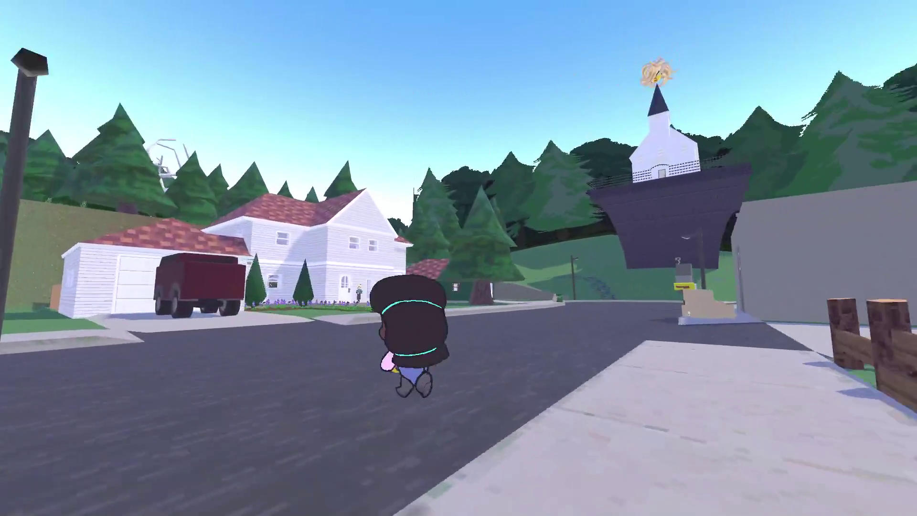
{"action": "key", "text": "c"}
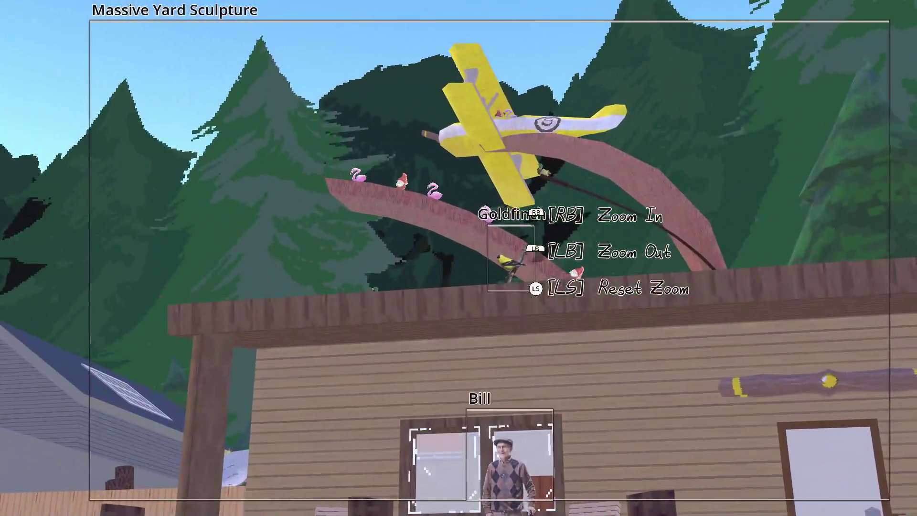
{"action": "key", "text": "space"}
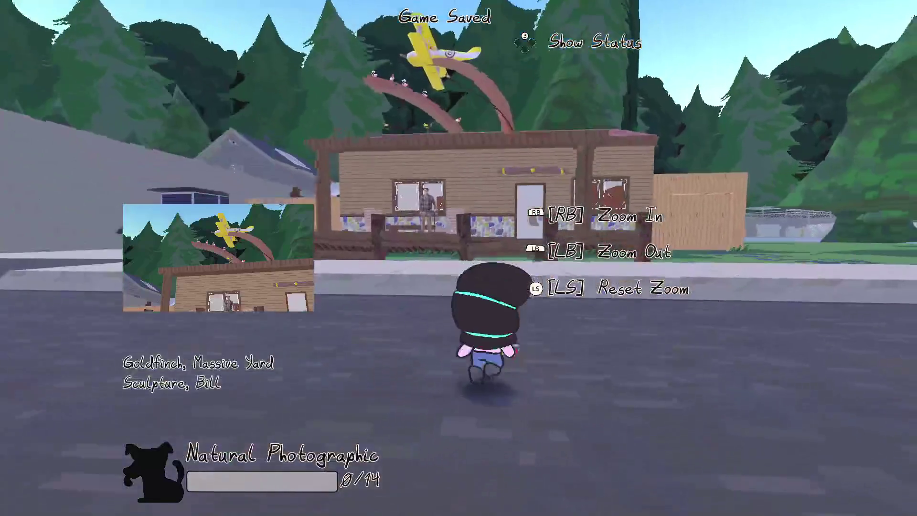
Return to the porch and start talking to the old man.
{"action": "key", "text": "w"}
{"action": "key", "text": "e"}
{"action": "key", "text": "Escape"}
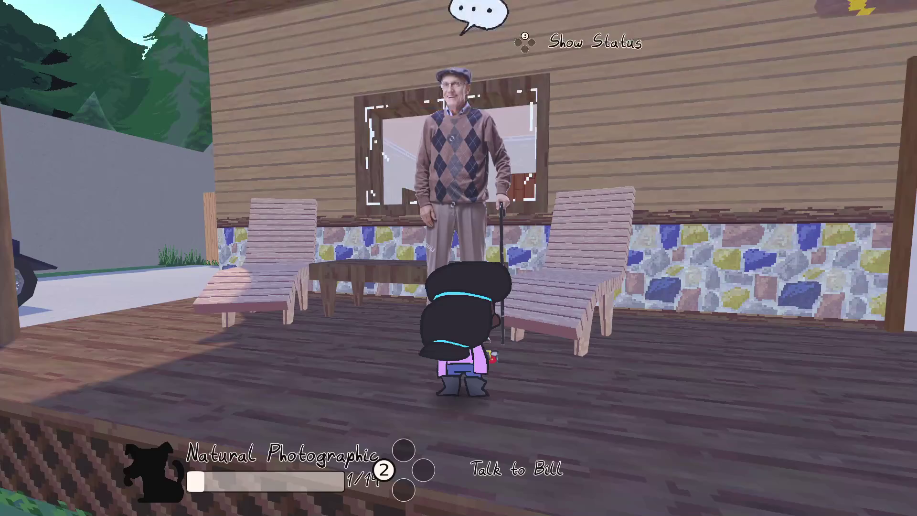
{"action": "key", "text": "a"}
{"action": "key", "text": "e"}
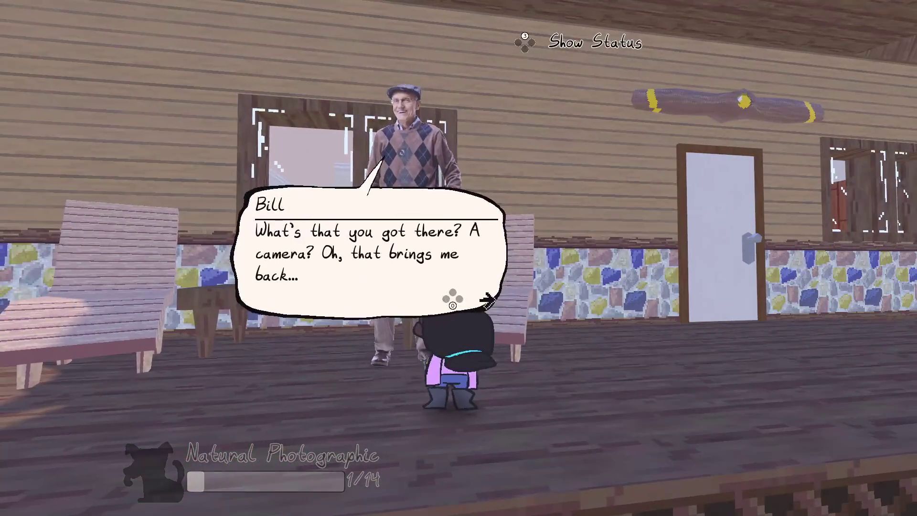
{"action": "key", "text": "e"}
{"action": "key", "text": "Escape"}
Show the old man the bird photo and accept his photo challenge.
{"action": "key", "text": "e"}
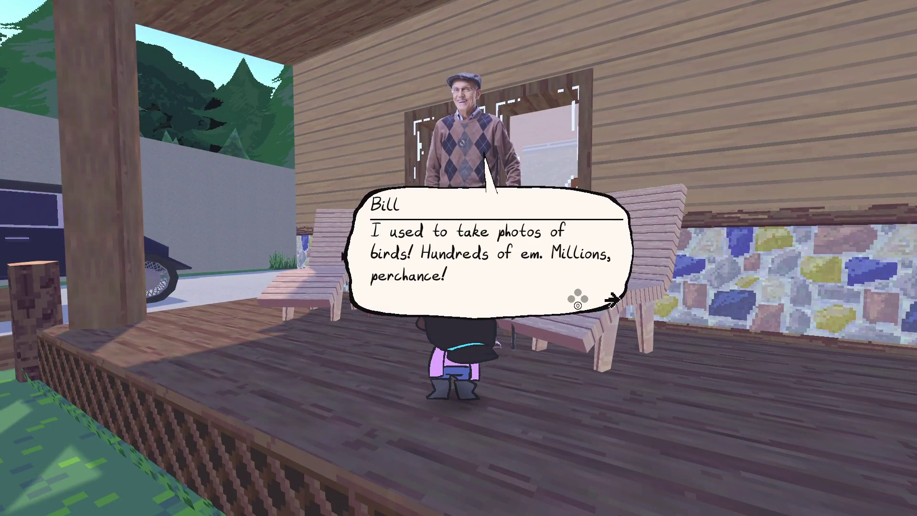
{"action": "key", "text": "e"}
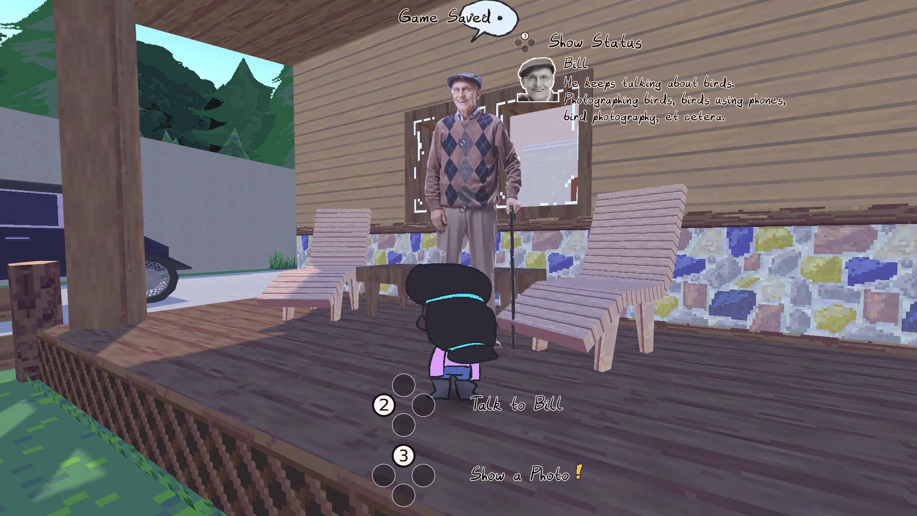
{"action": "key", "text": "e"}
{"action": "key", "text": "e"}
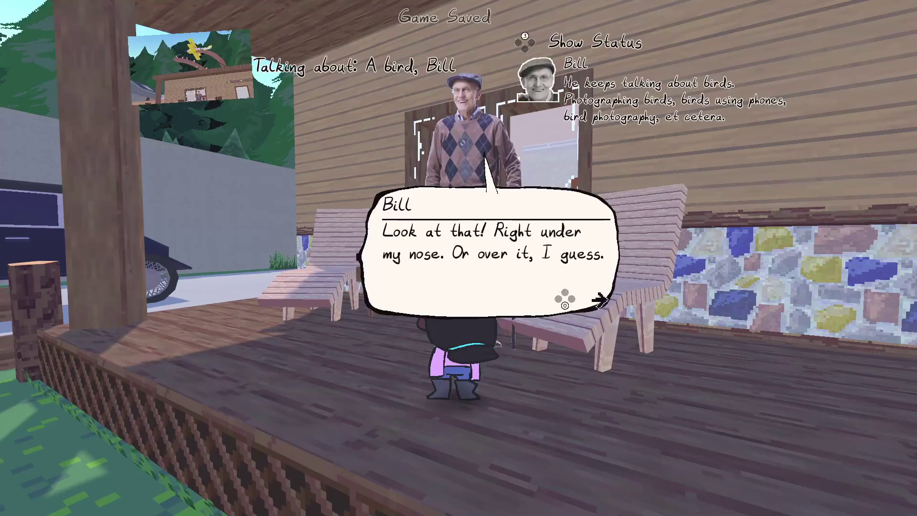
{"action": "key", "text": "e"}
{"action": "key", "text": "e"}
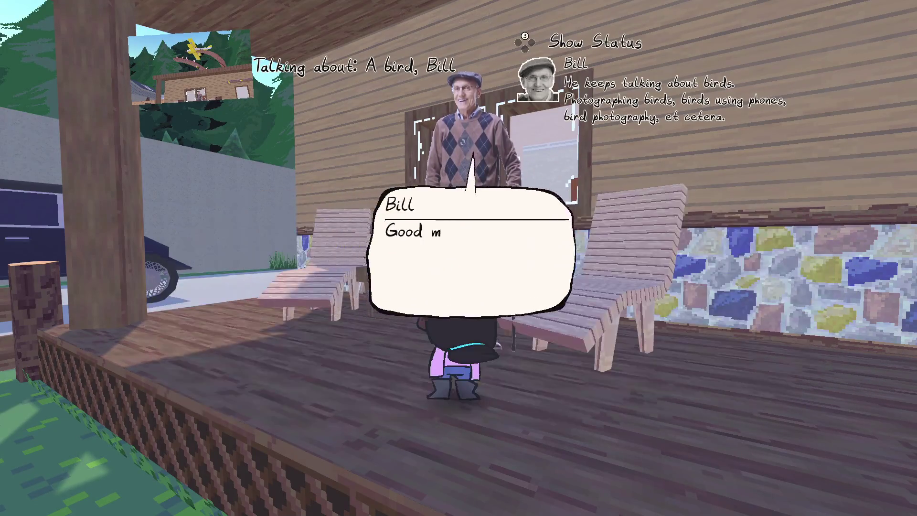
{"action": "key", "text": "e"}
{"action": "key", "text": "e"}
{"action": "key", "text": "e"}
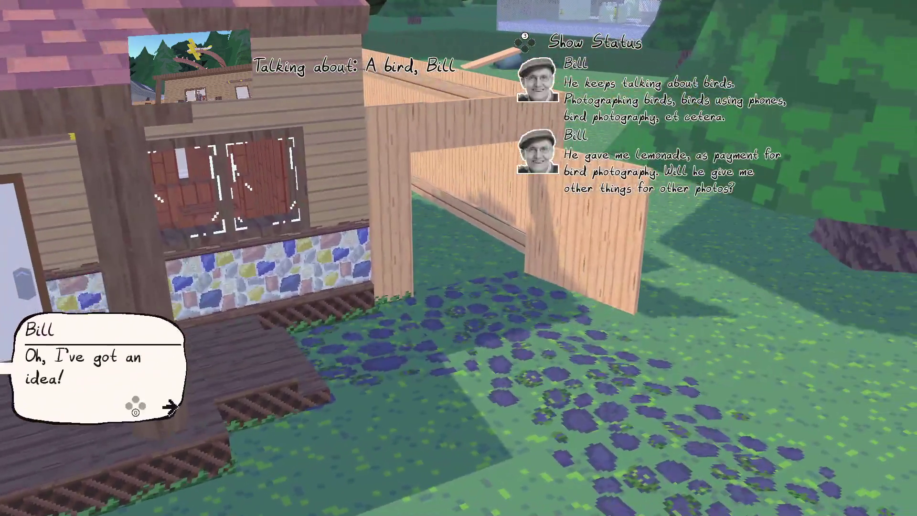
{"action": "key", "text": "e"}
{"action": "key", "text": "e"}
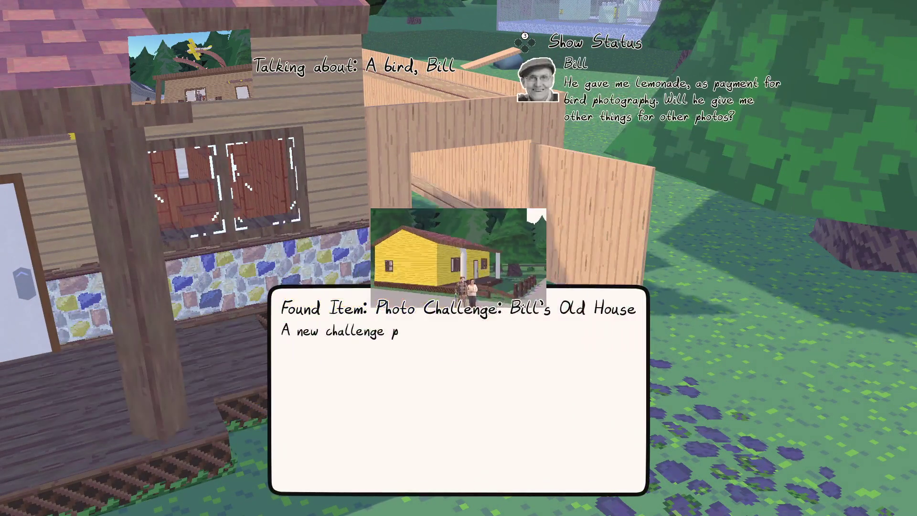
{"action": "key", "text": "e"}
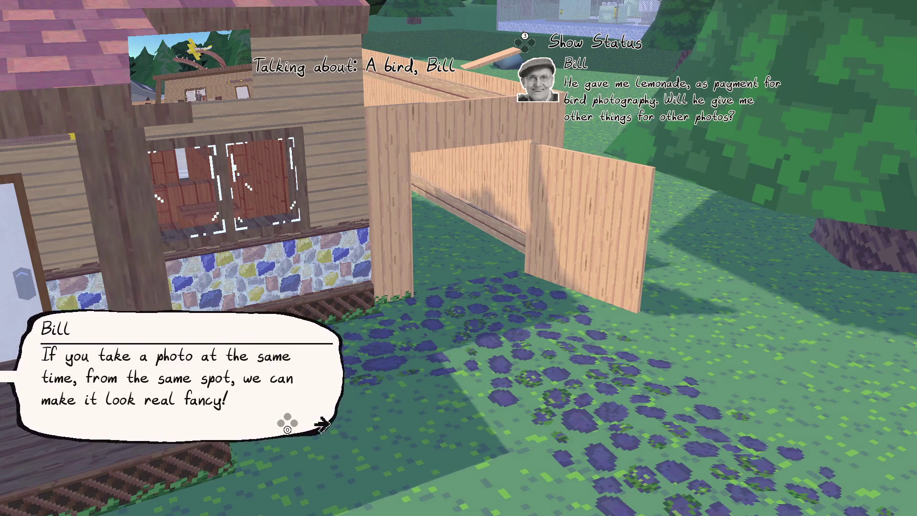
{"action": "key", "text": "e"}
Climb the mailboxes and take the old-house challenge photo.
{"action": "key", "text": "w"}
{"action": "key", "text": "w"}
{"action": "key", "text": "w"}
{"action": "key", "text": "space"}
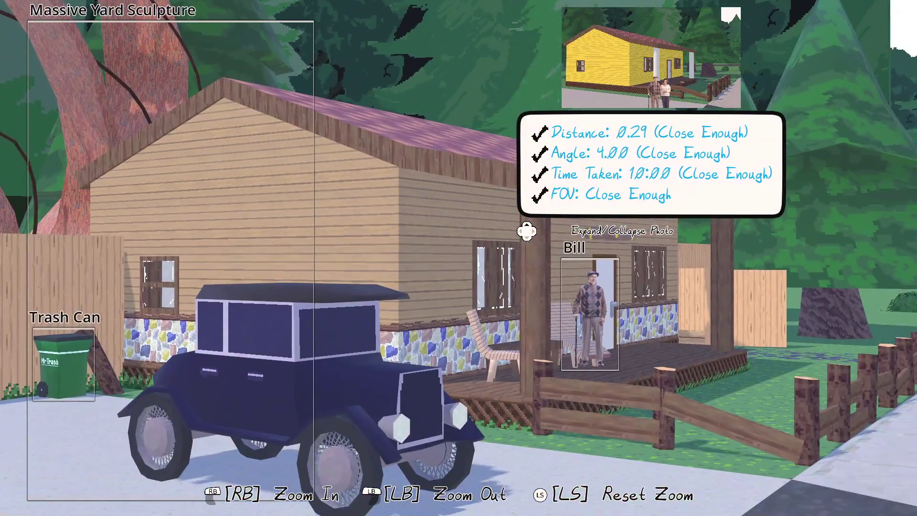
{"action": "key", "text": "space"}
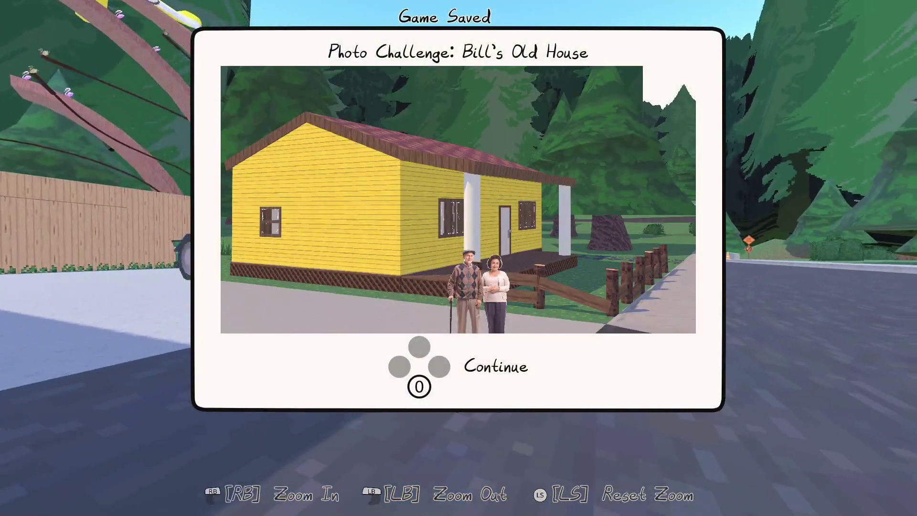
{"action": "key", "text": "space"}
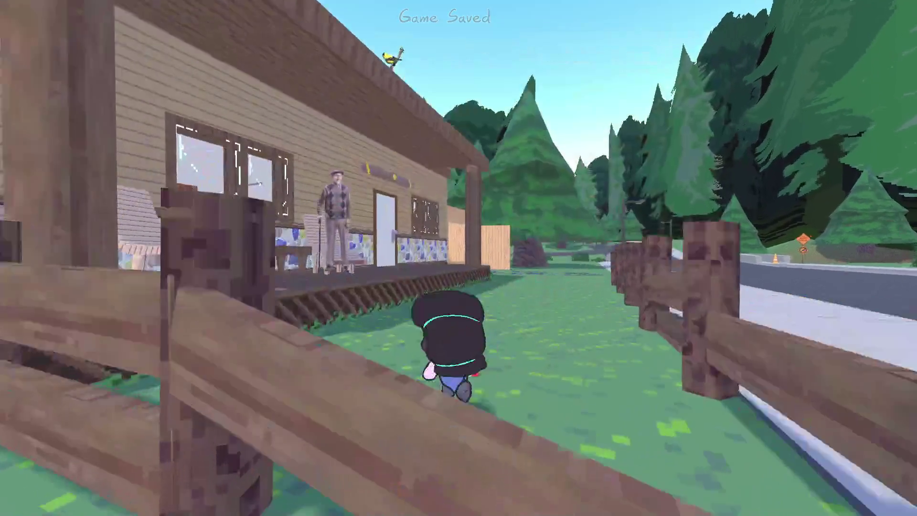
Show the old man the house photo, then pause the game.
{"action": "key", "text": "w"}
{"action": "key", "text": "e"}
{"action": "key", "text": "space"}
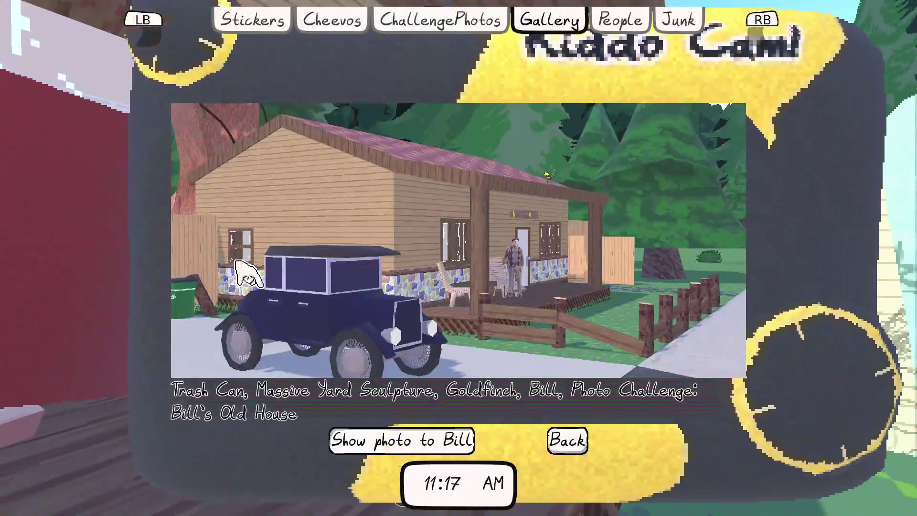
{"action": "key", "text": "space"}
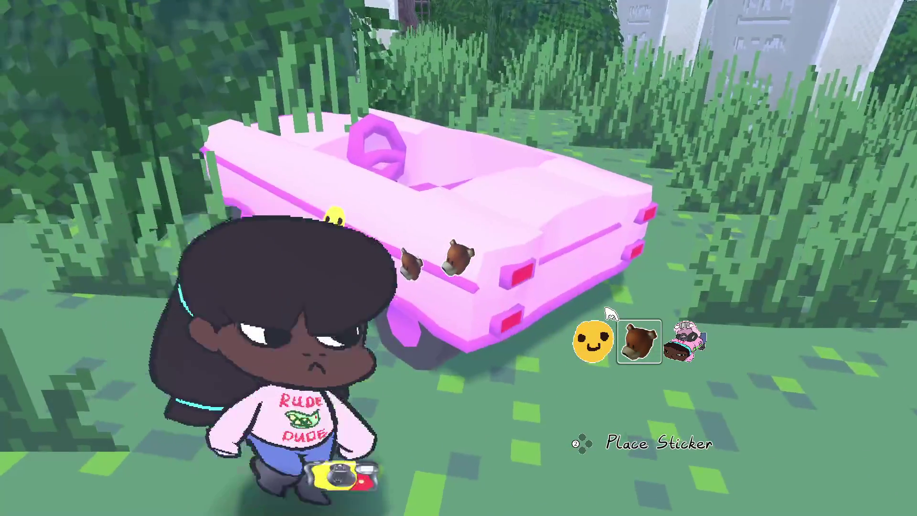
{"action": "key", "text": "Escape"}
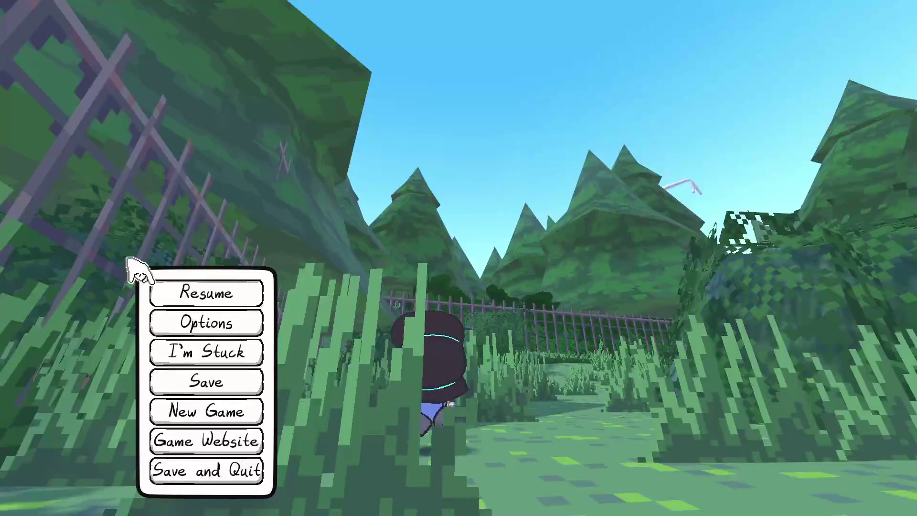
Resume play and reveal the Automobility cheevo on the Kiddo Cam journal's Cheevos page.
{"action": "key", "text": "Escape"}
{"action": "key", "text": "Tab"}
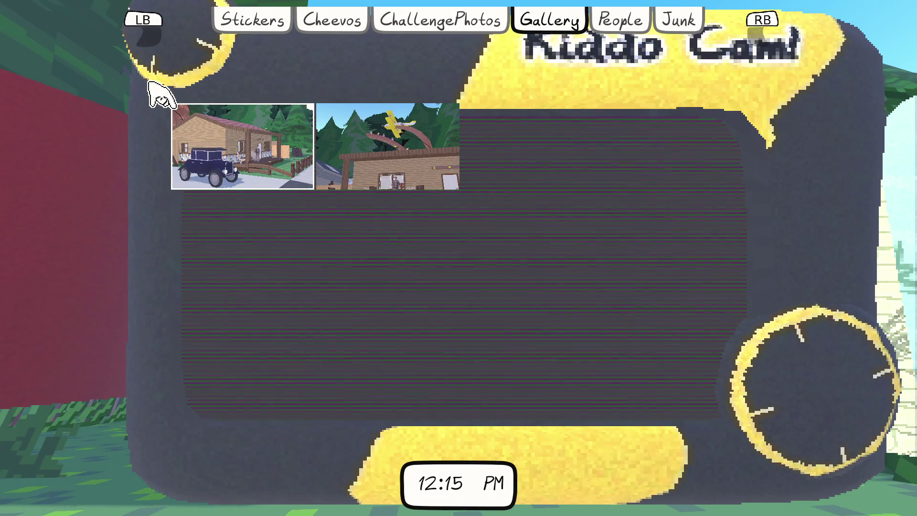
{"action": "key", "text": "q"}
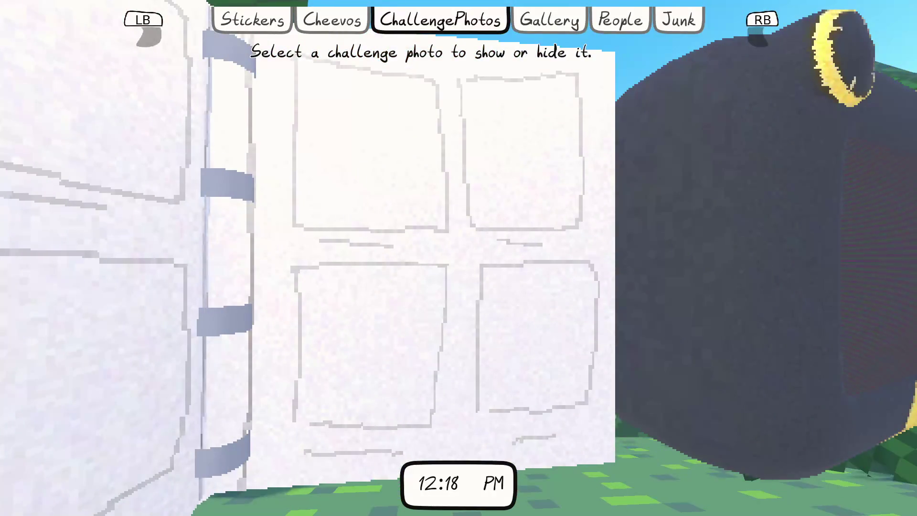
{"action": "key", "text": "q"}
{"action": "key", "text": "space"}
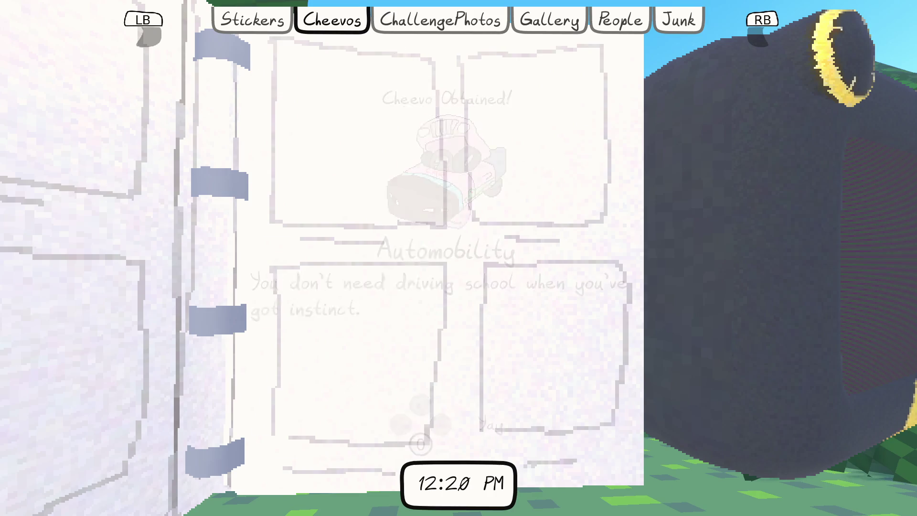
{"action": "key", "text": "q"}
{"action": "key", "text": "e"}
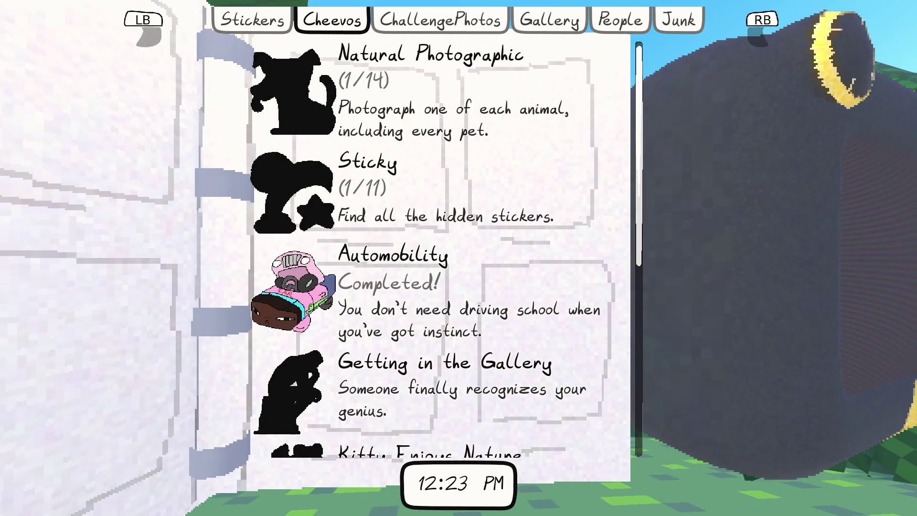
Browse the People and ChallengePhotos pages, close the journal and pause again.
{"action": "scroll", "coordinate": [439, 248], "scroll_direction": "down", "scroll_amount": 5}
{"action": "scroll", "coordinate": [439, 249], "scroll_direction": "up", "scroll_amount": 5}
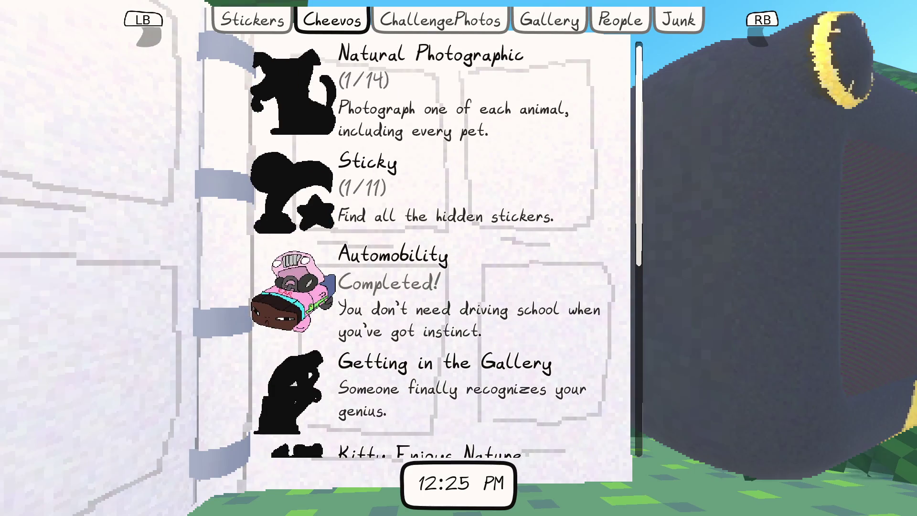
{"action": "key", "text": "e"}
{"action": "key", "text": "e"}
{"action": "key", "text": "e"}
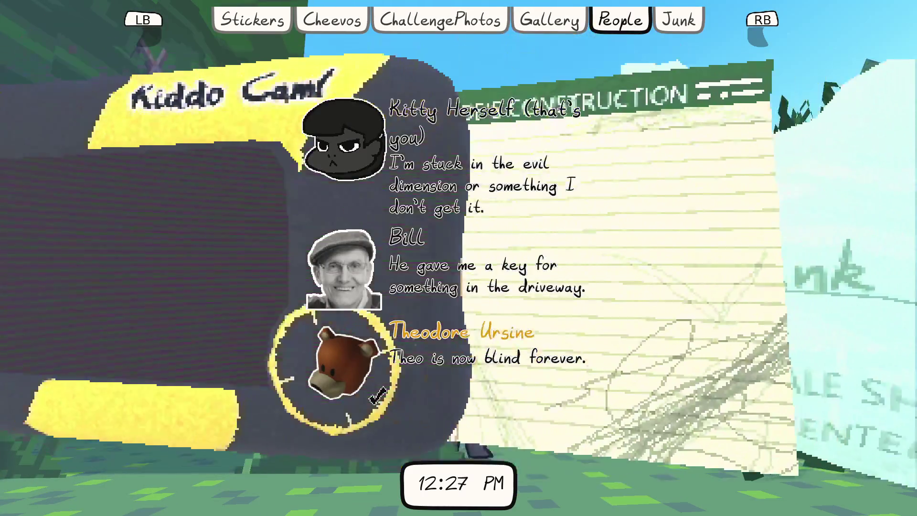
{"action": "key", "text": "q"}
{"action": "key", "text": "q"}
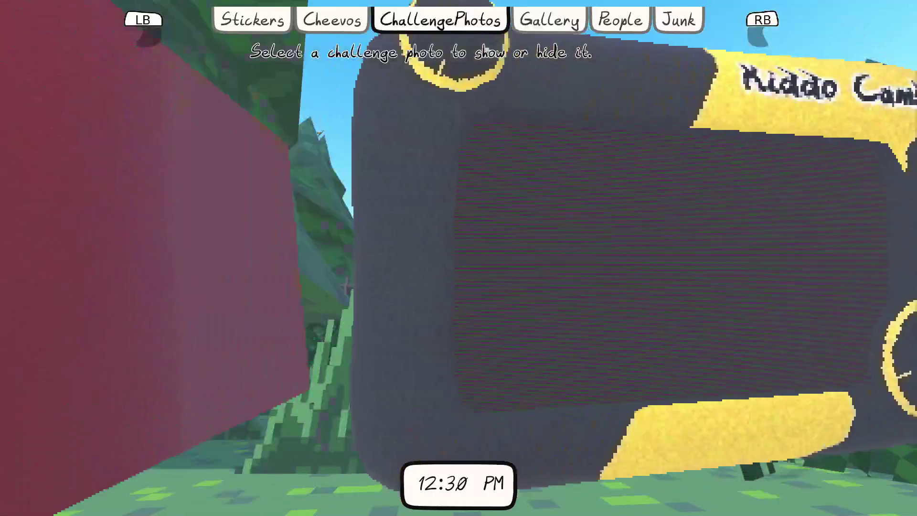
{"action": "key", "text": "Escape"}
{"action": "key", "text": "w"}
{"action": "key", "text": "Escape"}
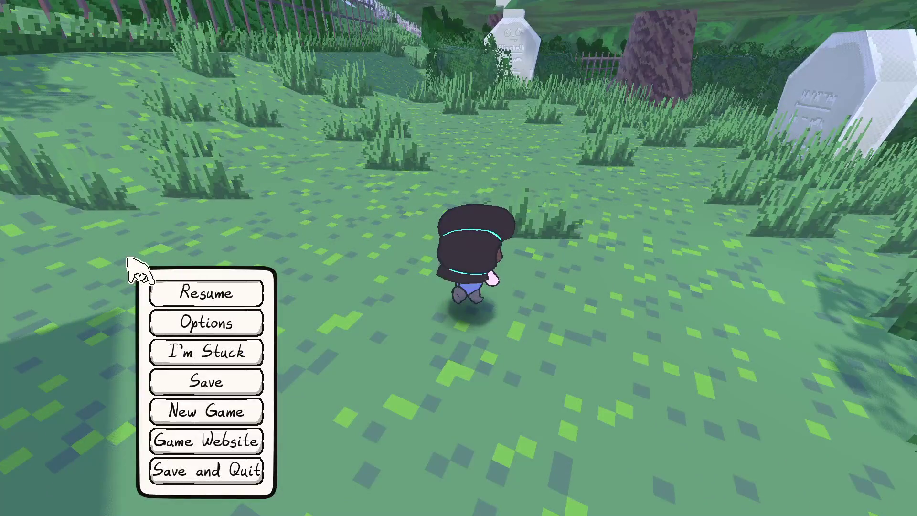
In Options, try Master volume and mute, leaving Master unmuted at 0.75.
{"action": "left_click", "coordinate": [158, 322]}
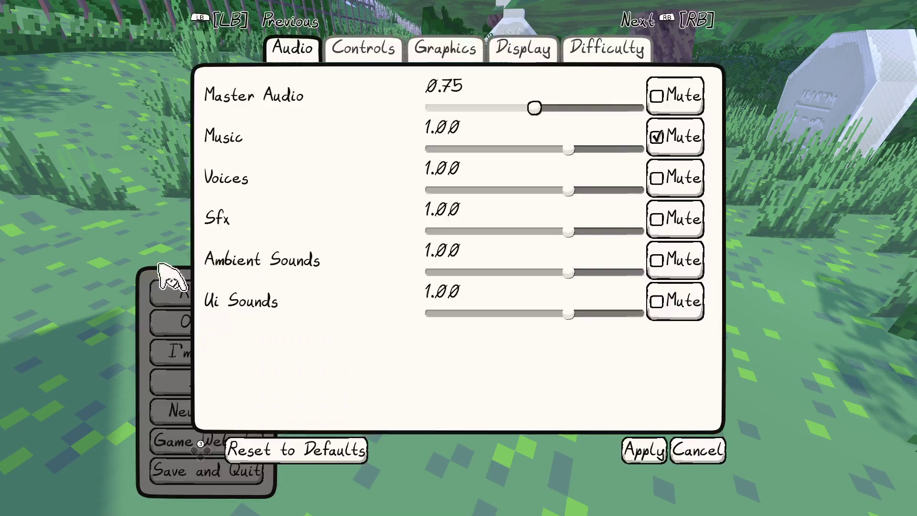
{"action": "key", "text": "Right"}
{"action": "key", "text": "Left"}
{"action": "key", "text": "Right"}
{"action": "key", "text": "Left"}
{"action": "key", "text": "Return"}
{"action": "key", "text": "Return"}
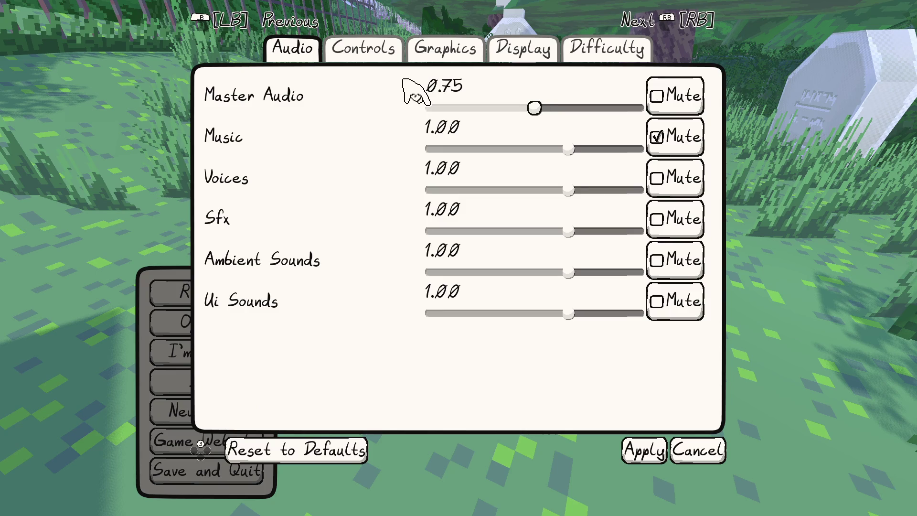
{"action": "key", "text": "Down"}
{"action": "key", "text": "Return"}
{"action": "key", "text": "Return"}
Toggle Music mute and nudge its volume, leaving Music muted at 1.00.
{"action": "key", "text": "Down"}
{"action": "key", "text": "Down"}
{"action": "key", "text": "Down"}
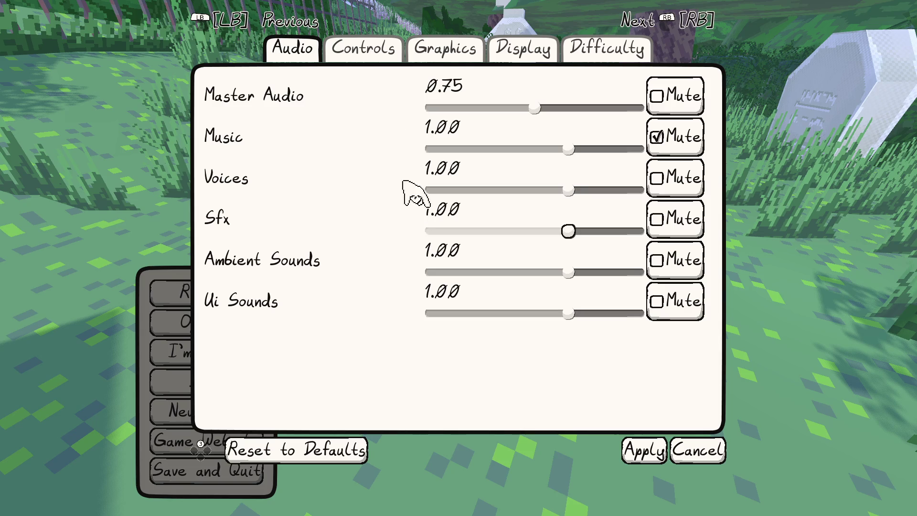
{"action": "key", "text": "Up"}
{"action": "key", "text": "Up"}
{"action": "key", "text": "Up"}
{"action": "key", "text": "Return"}
{"action": "key", "text": "Return"}
{"action": "key", "text": "Down"}
{"action": "key", "text": "Down"}
{"action": "key", "text": "Up"}
{"action": "key", "text": "Up"}
{"action": "key", "text": "Down"}
{"action": "key", "text": "Up"}
{"action": "key", "text": "Return"}
{"action": "key", "text": "Return"}
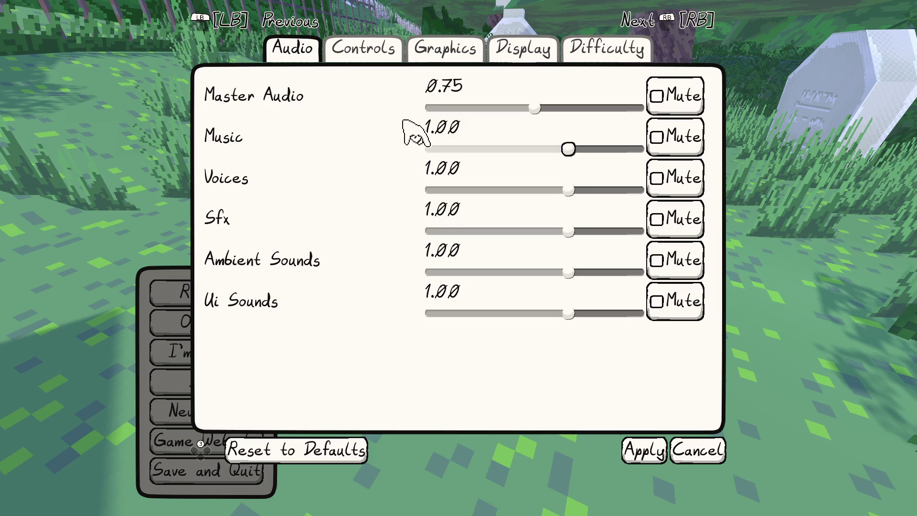
{"action": "key", "text": "Return"}
{"action": "key", "text": "Return"}
{"action": "key", "text": "Right"}
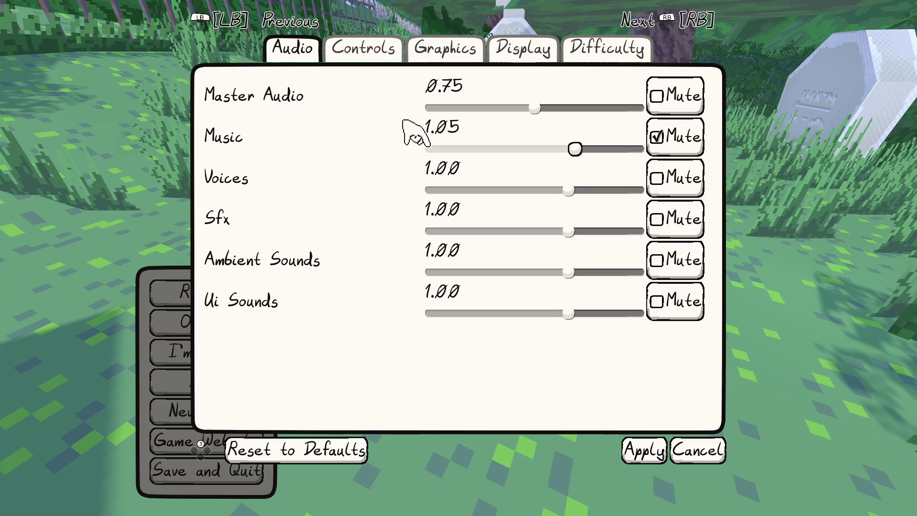
{"action": "key", "text": "Left"}
{"action": "key", "text": "Down"}
{"action": "key", "text": "Down"}
{"action": "key", "text": "Down"}
{"action": "key", "text": "Down"}
{"action": "key", "text": "Up"}
{"action": "key", "text": "Up"}
{"action": "key", "text": "Up"}
{"action": "key", "text": "Up"}
{"action": "key", "text": "Down"}
{"action": "key", "text": "Down"}
{"action": "key", "text": "Down"}
{"action": "key", "text": "Down"}
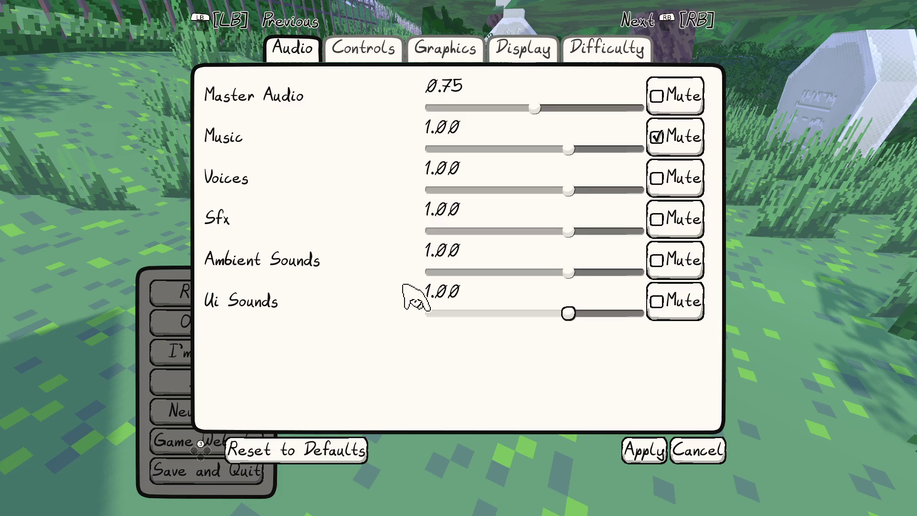
{"action": "key", "text": "e"}
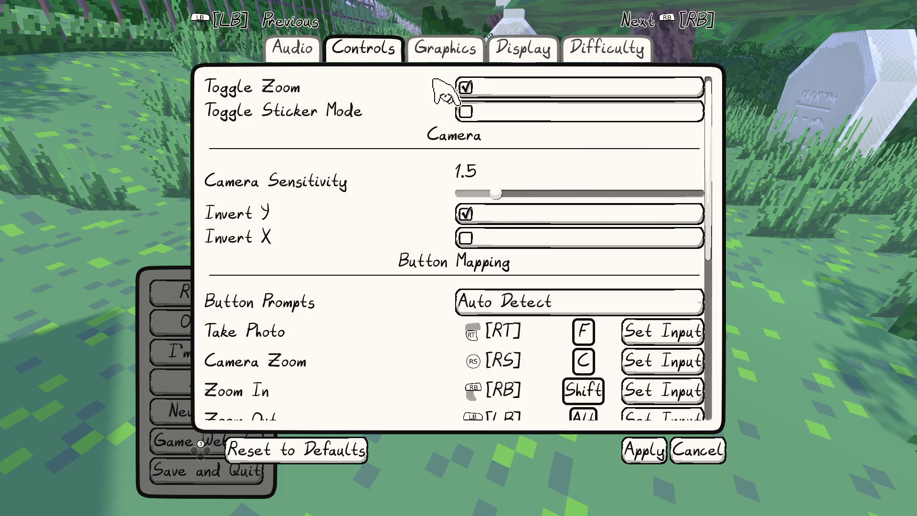
Review Camera Sensitivity, Button Prompts and the button mappings down to the car controls.
{"action": "key", "text": "Down"}
{"action": "key", "text": "Down"}
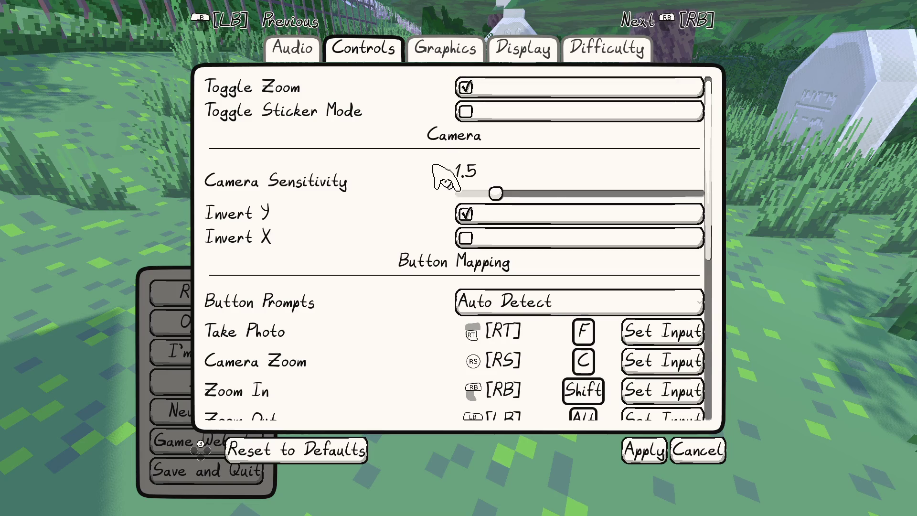
{"action": "key", "text": "Down"}
{"action": "key", "text": "Down"}
{"action": "key", "text": "Down"}
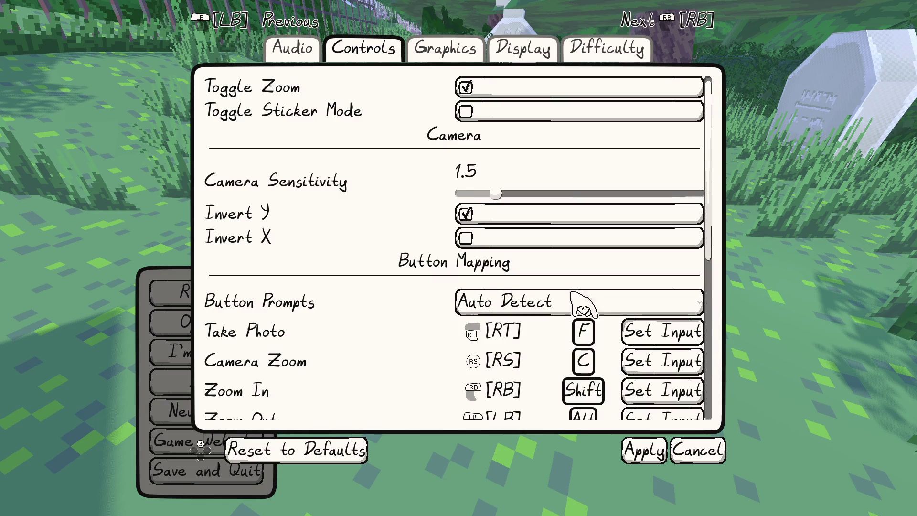
{"action": "scroll", "coordinate": [603, 300], "scroll_direction": "down", "scroll_amount": 3}
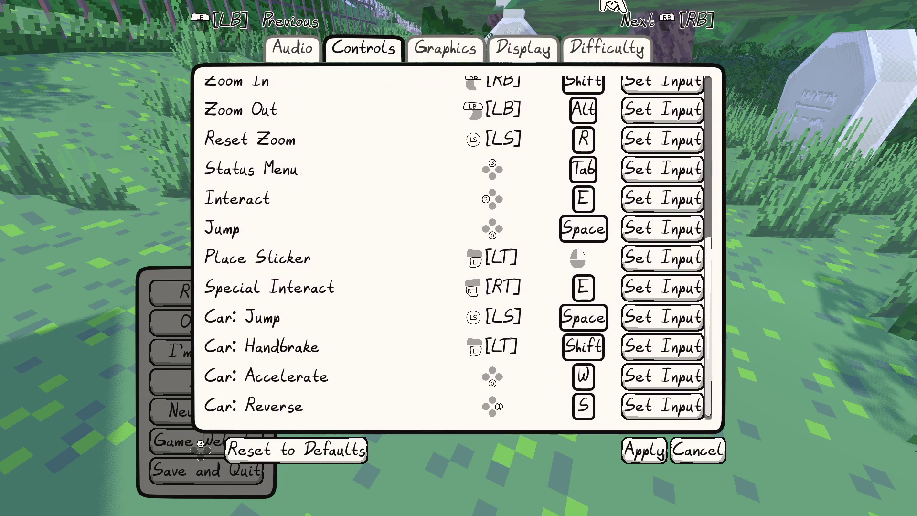
{"action": "scroll", "coordinate": [608, 286], "scroll_direction": "up", "scroll_amount": 6}
{"action": "scroll", "coordinate": [608, 283], "scroll_direction": "down", "scroll_amount": 8}
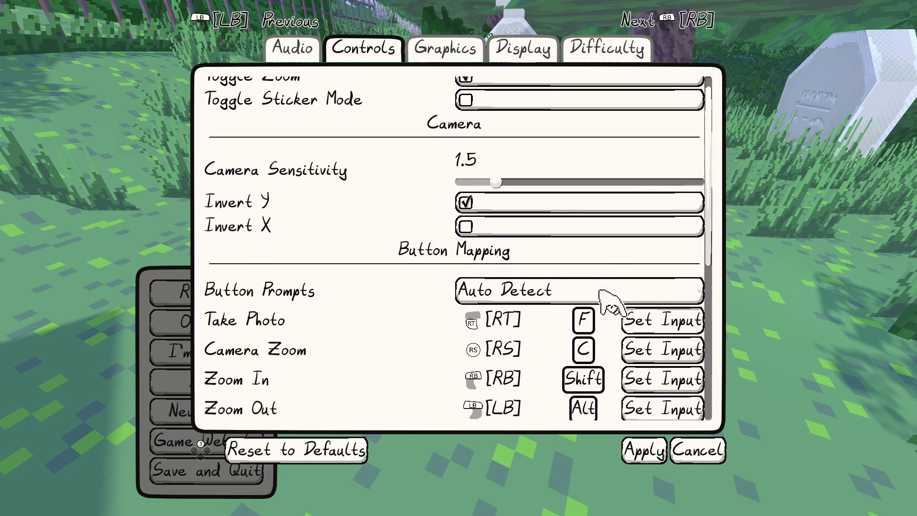
{"action": "scroll", "coordinate": [612, 85], "scroll_direction": "up", "scroll_amount": 7}
{"action": "scroll", "coordinate": [606, 293], "scroll_direction": "down", "scroll_amount": 6}
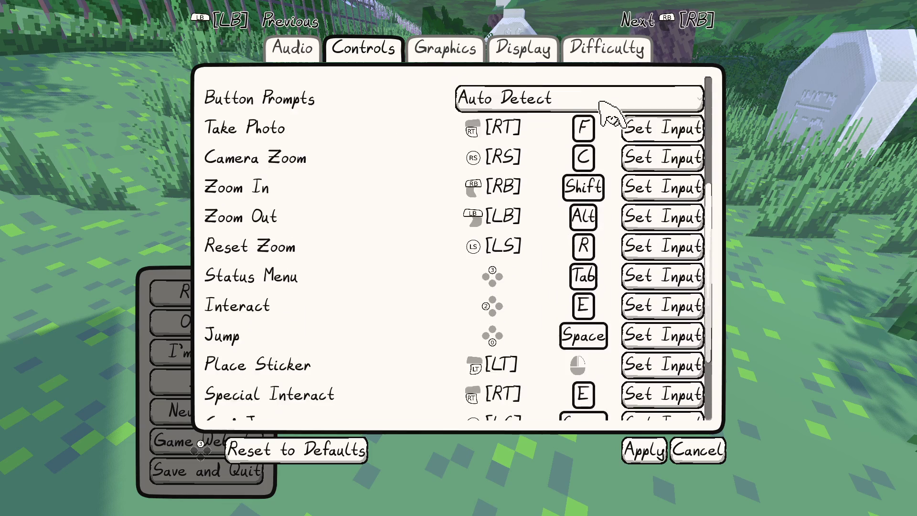
{"action": "scroll", "coordinate": [608, 193], "scroll_direction": "up", "scroll_amount": 10}
{"action": "scroll", "coordinate": [608, 306], "scroll_direction": "down", "scroll_amount": 6}
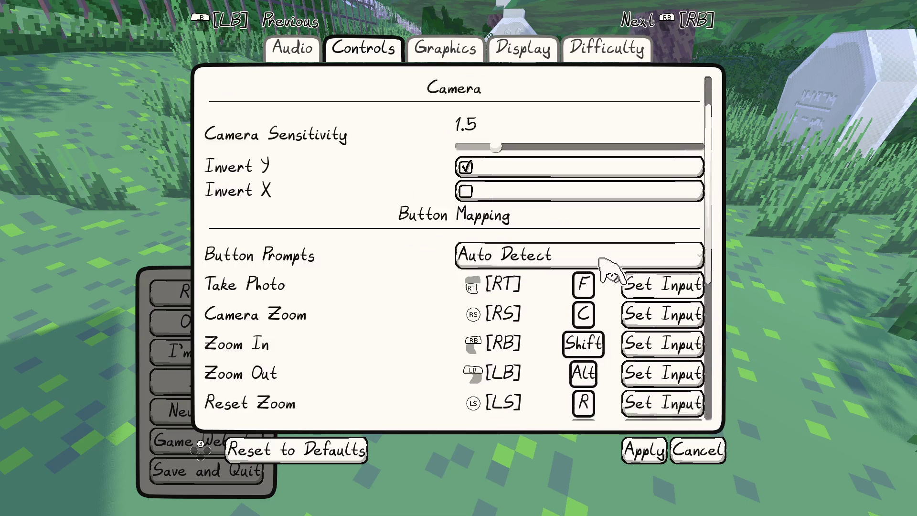
{"action": "scroll", "coordinate": [612, 71], "scroll_direction": "down", "scroll_amount": 1}
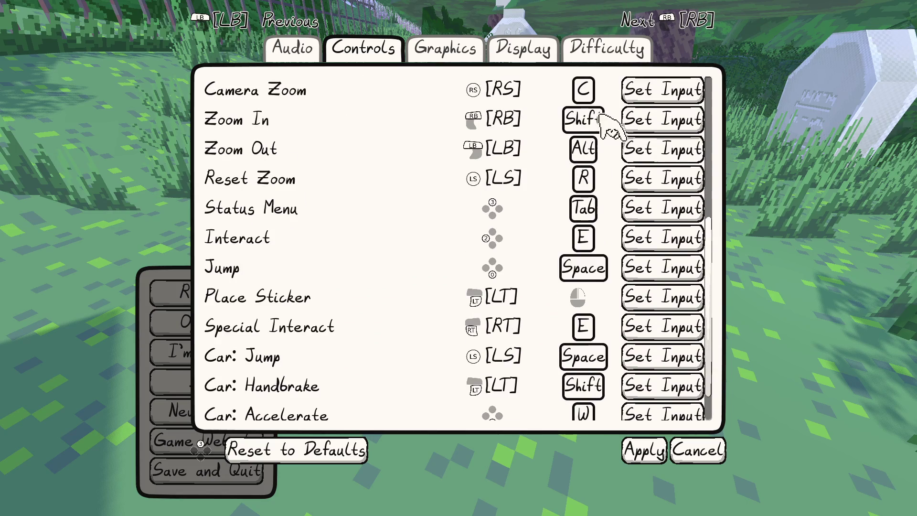
{"action": "scroll", "coordinate": [605, 349], "scroll_direction": "up", "scroll_amount": 9}
{"action": "scroll", "coordinate": [607, 375], "scroll_direction": "down", "scroll_amount": 6}
{"action": "scroll", "coordinate": [605, 378], "scroll_direction": "up", "scroll_amount": 6}
{"action": "scroll", "coordinate": [607, 411], "scroll_direction": "down", "scroll_amount": 4}
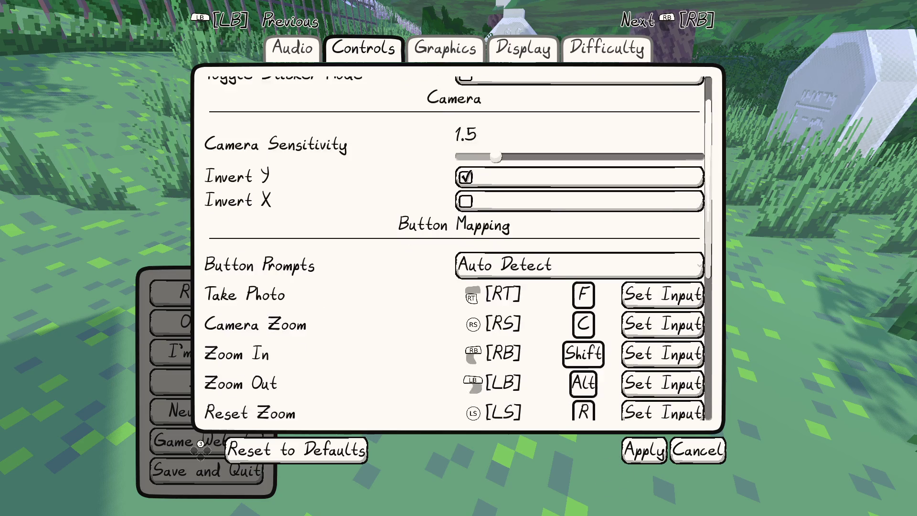
{"action": "scroll", "coordinate": [604, 420], "scroll_direction": "up", "scroll_amount": 5}
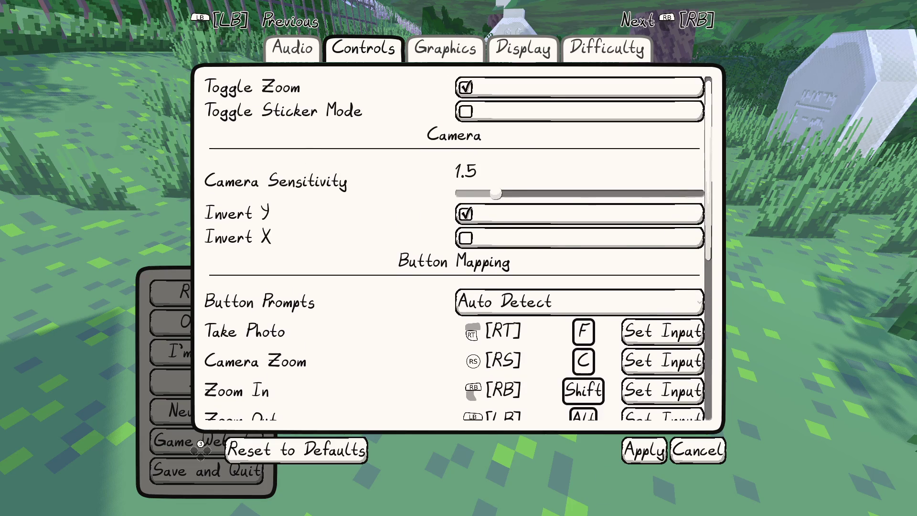
{"action": "scroll", "coordinate": [604, 371], "scroll_direction": "down", "scroll_amount": 6}
{"action": "scroll", "coordinate": [605, 375], "scroll_direction": "down", "scroll_amount": 6}
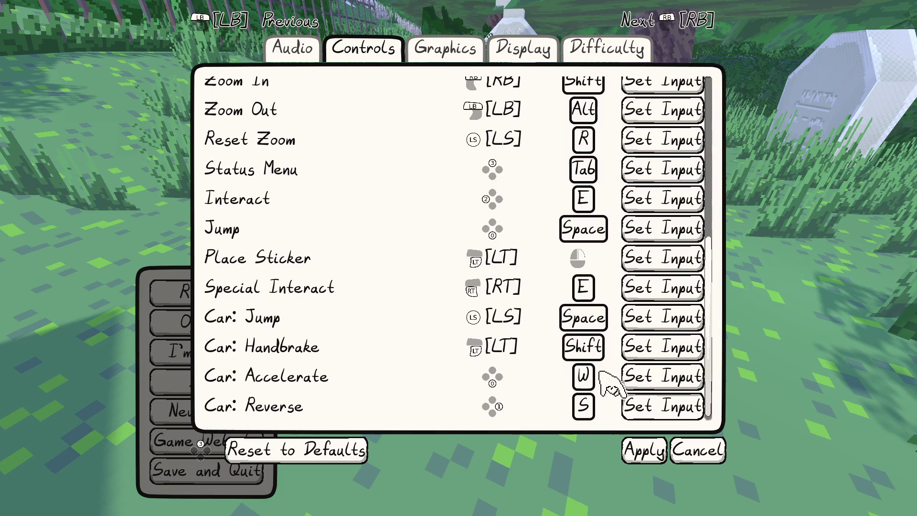
{"action": "key", "text": "e"}
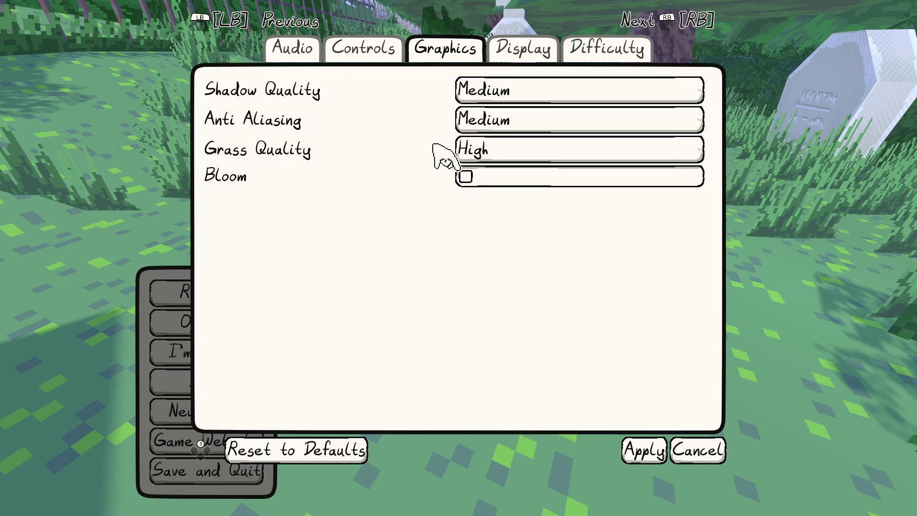
Reset graphics to defaults, set Anti Aliasing to High, enable Bloom and resume play.
{"action": "left_click", "coordinate": [296, 450]}
{"action": "left_click", "coordinate": [334, 324]}
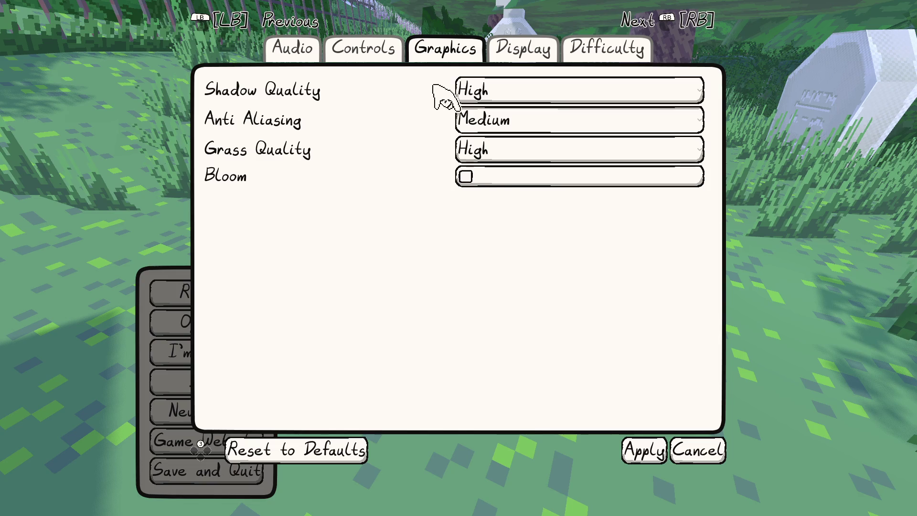
{"action": "key", "text": "Return"}
{"action": "key", "text": "Return"}
{"action": "key", "text": "Down"}
{"action": "key", "text": "Return"}
{"action": "key", "text": "Return"}
{"action": "key", "text": "Down"}
{"action": "key", "text": "Return"}
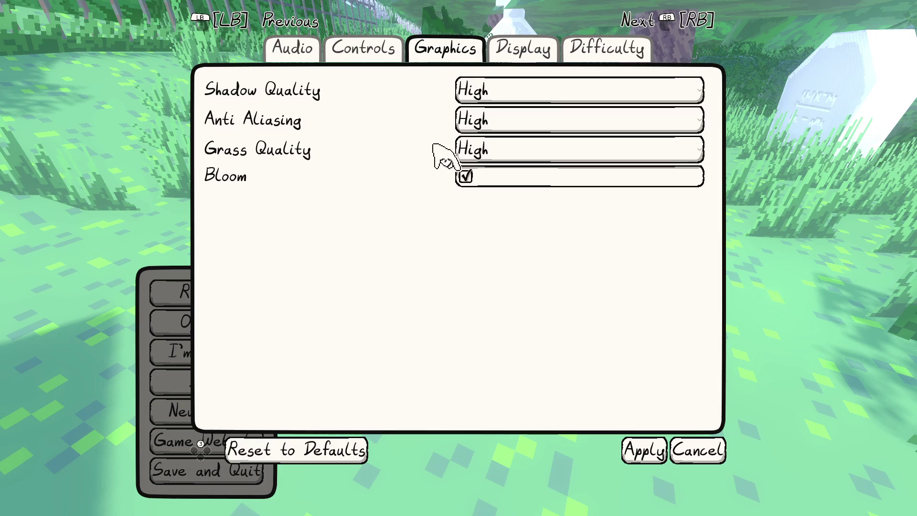
{"action": "key", "text": "Escape"}
{"action": "key", "text": "Escape"}
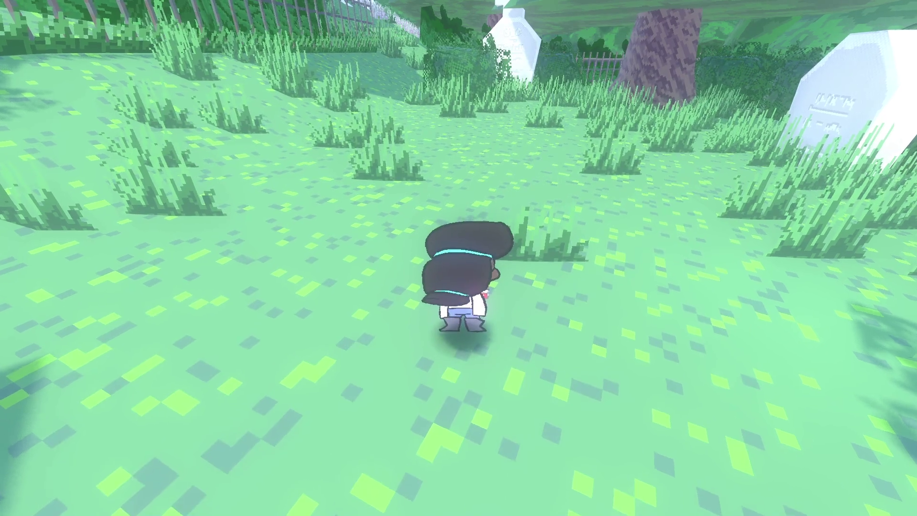
Run through the graveyard grass, pause, and open the game's website from the pause menu.
{"action": "key", "text": "w"}
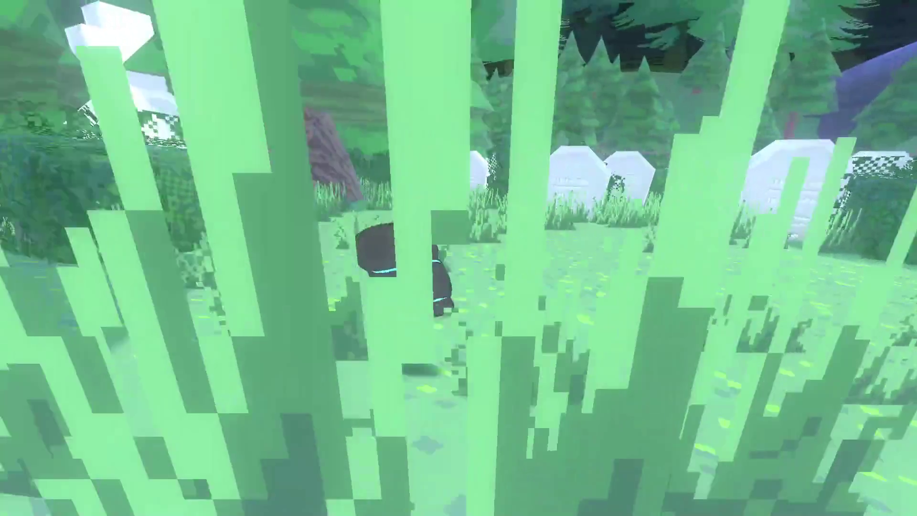
{"action": "key", "text": "s"}
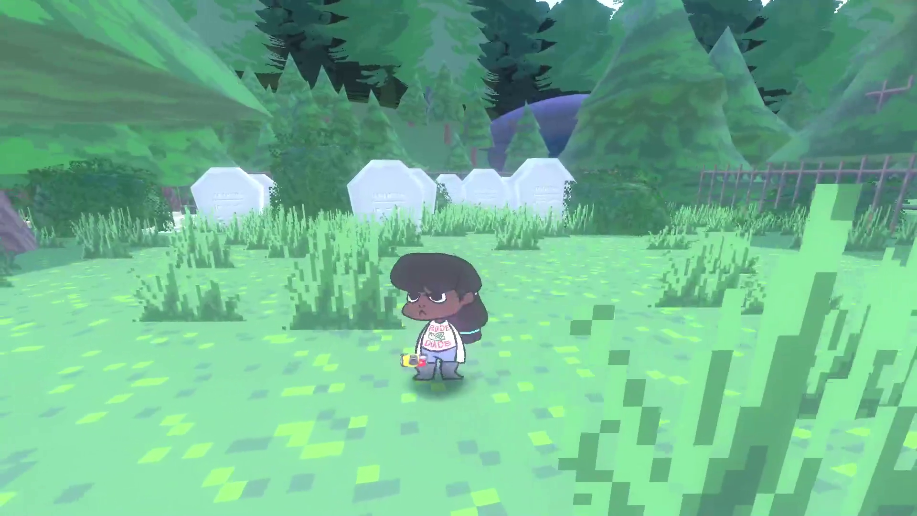
{"action": "key", "text": "w"}
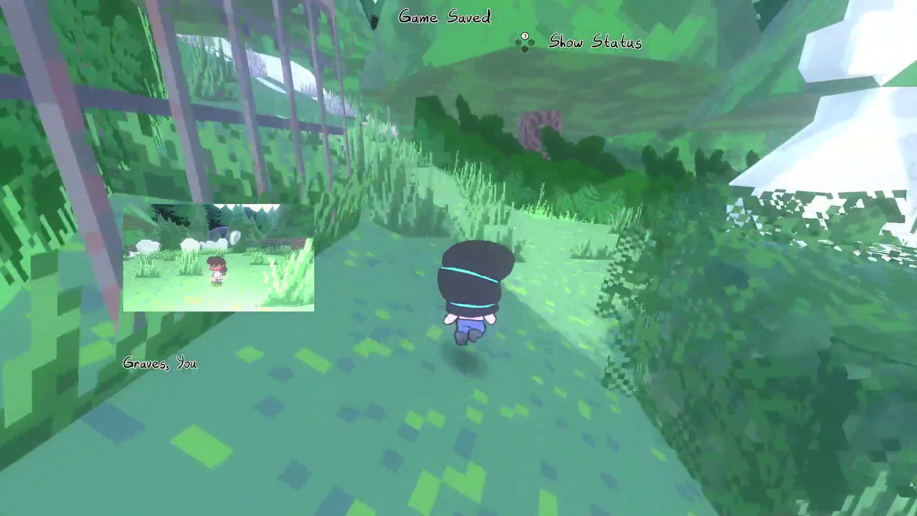
{"action": "key", "text": "w"}
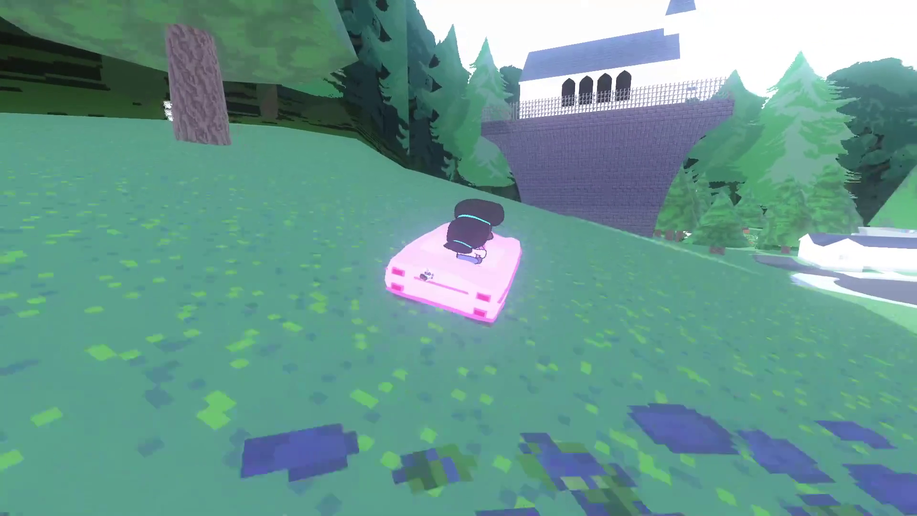
{"action": "key", "text": "Escape"}
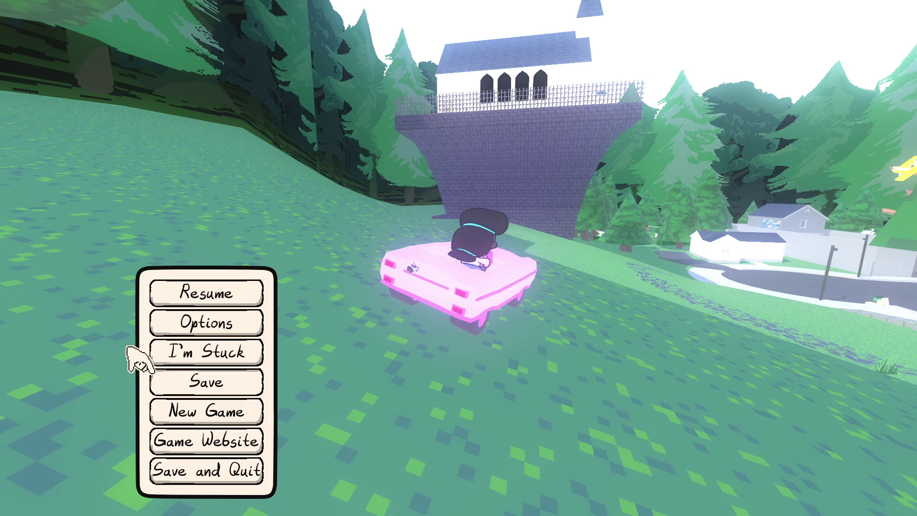
{"action": "left_click", "coordinate": [163, 440]}
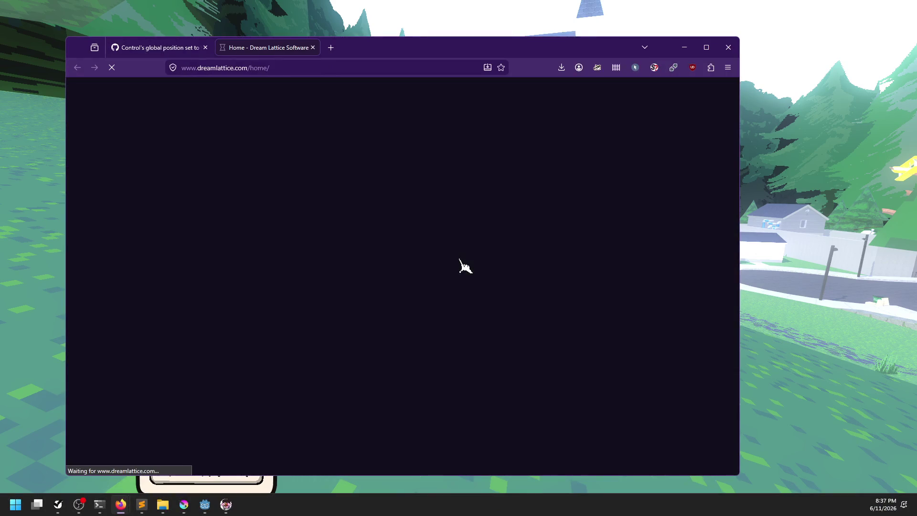
Scroll through the Dream Lattice website, close Firefox, and resume the game.
{"action": "scroll", "coordinate": [359, 244], "scroll_direction": "down", "scroll_amount": 4}
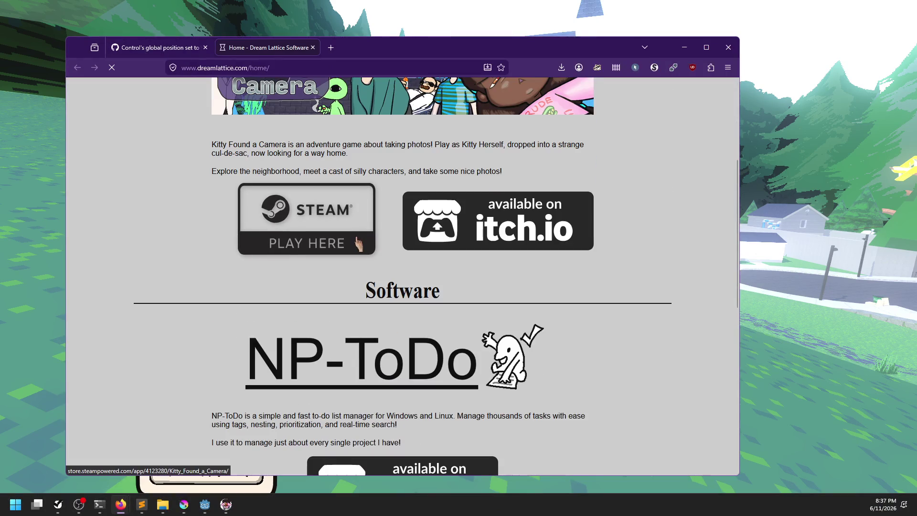
{"action": "scroll", "coordinate": [223, 246], "scroll_direction": "up", "scroll_amount": 3}
{"action": "scroll", "coordinate": [309, 266], "scroll_direction": "down", "scroll_amount": 7}
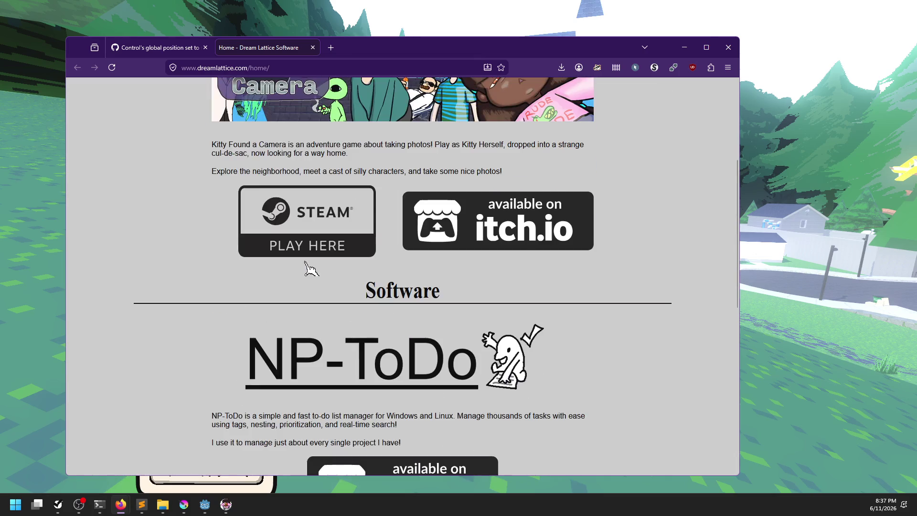
{"action": "scroll", "coordinate": [308, 267], "scroll_direction": "down", "scroll_amount": 4}
{"action": "left_click", "coordinate": [313, 48]}
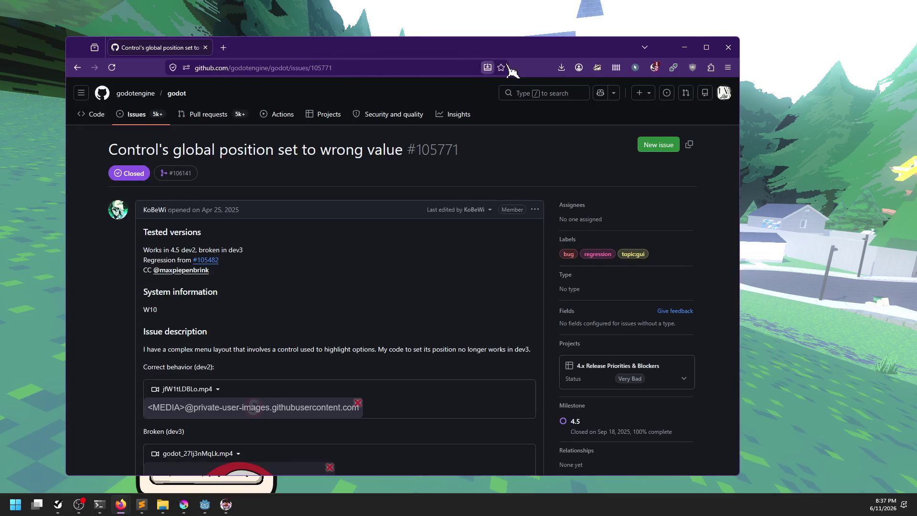
{"action": "left_click", "coordinate": [737, 57]}
{"action": "left_click", "coordinate": [262, 295]}
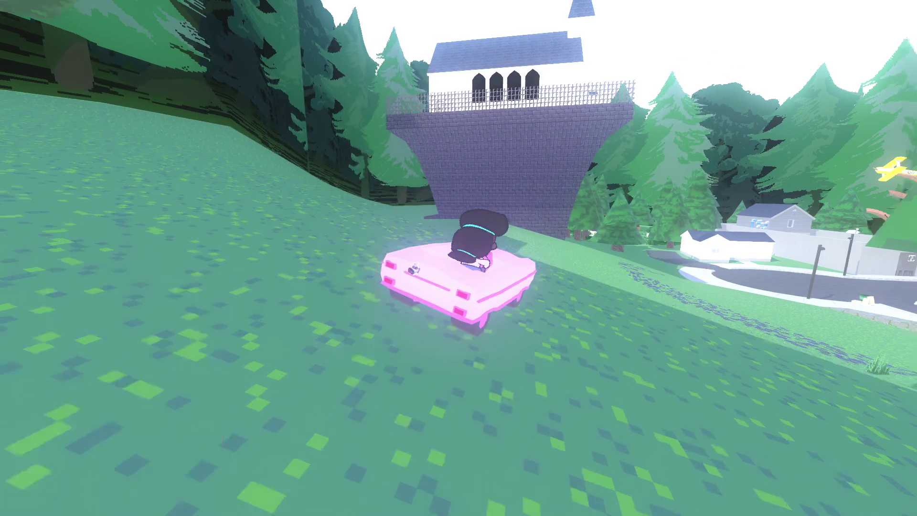
Drive the pink car down the hill, across the road, over the grassy slope to the brick wall.
{"action": "key", "text": "d"}
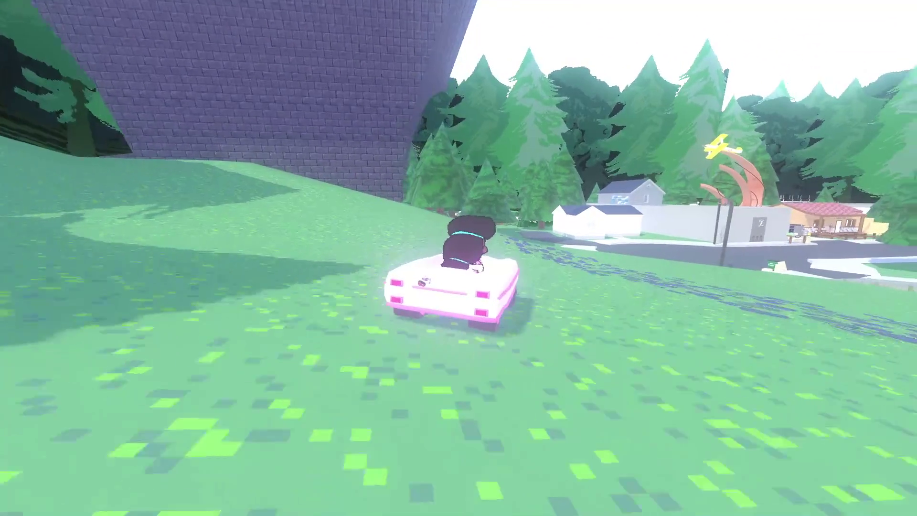
{"action": "key", "text": "d"}
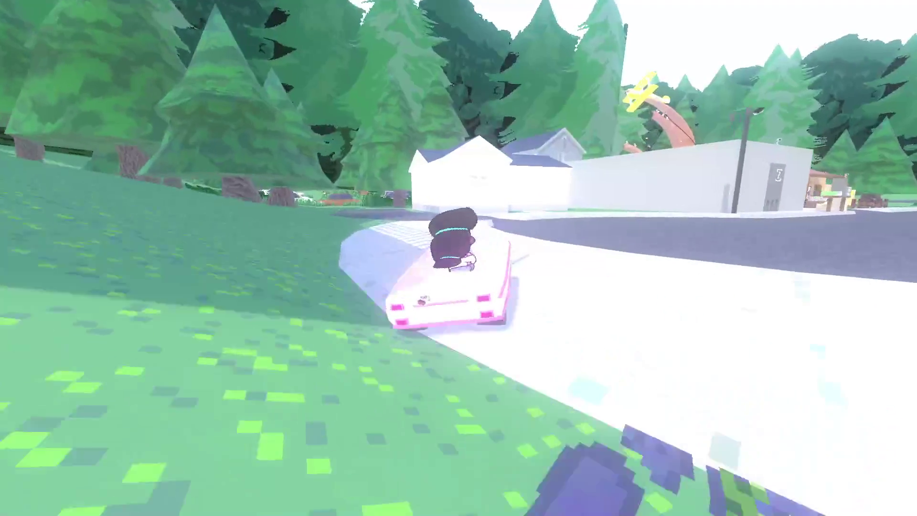
{"action": "key", "text": "a"}
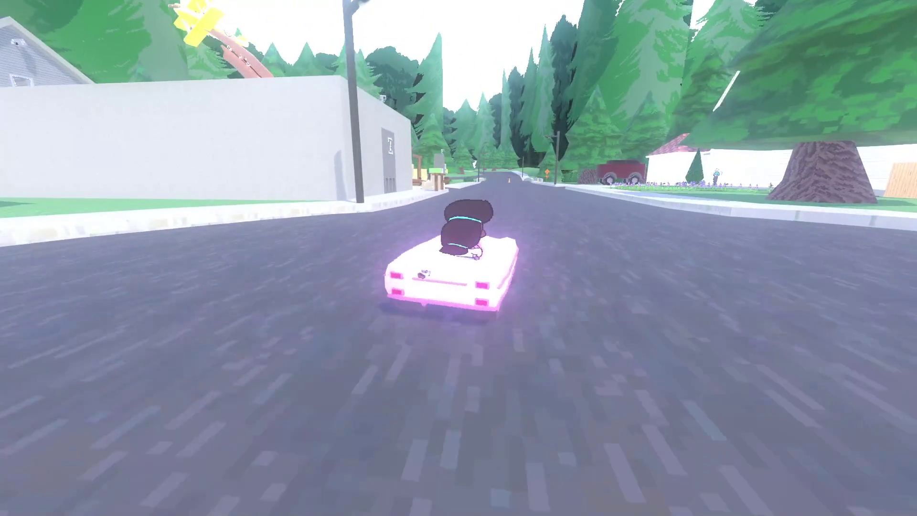
{"action": "key", "text": "a"}
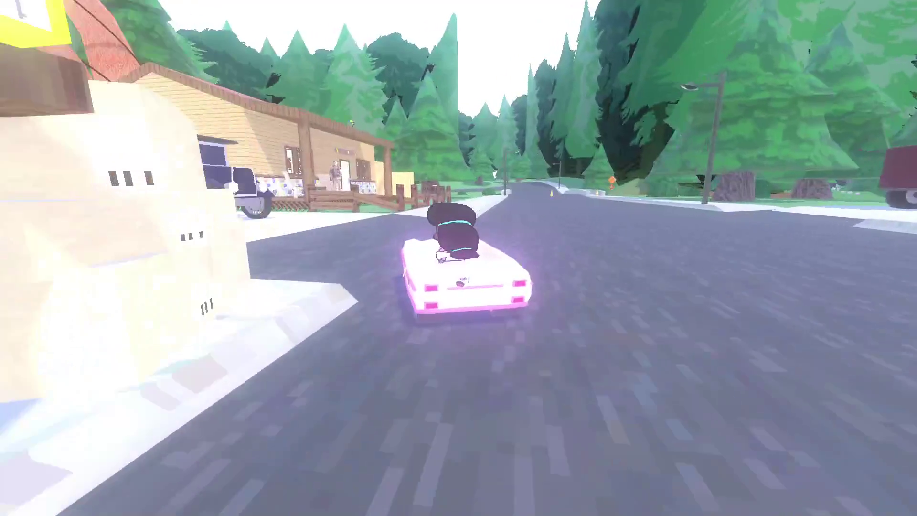
{"action": "key", "text": "d"}
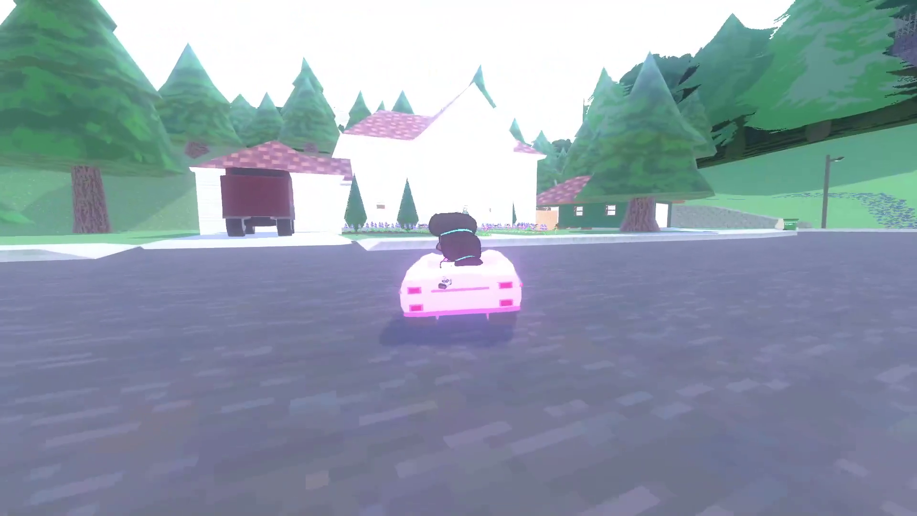
{"action": "key", "text": "w"}
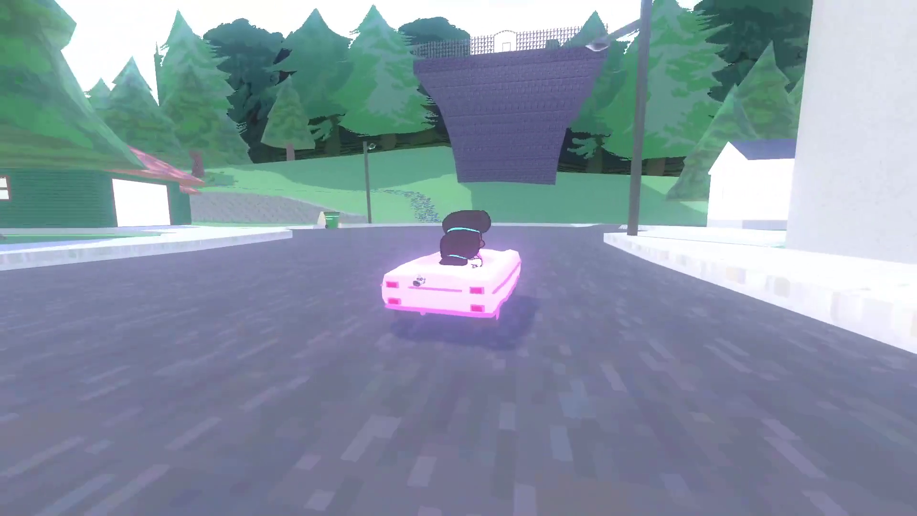
{"action": "key", "text": "a"}
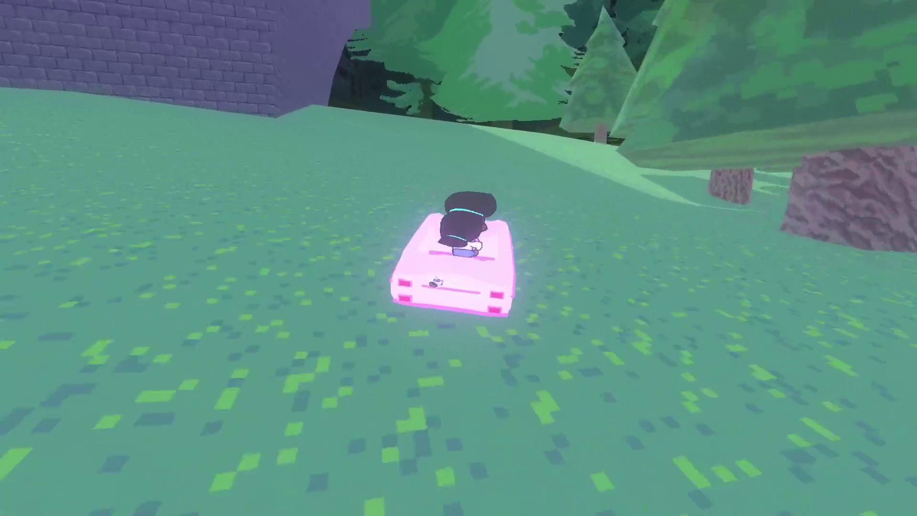
{"action": "key", "text": "a"}
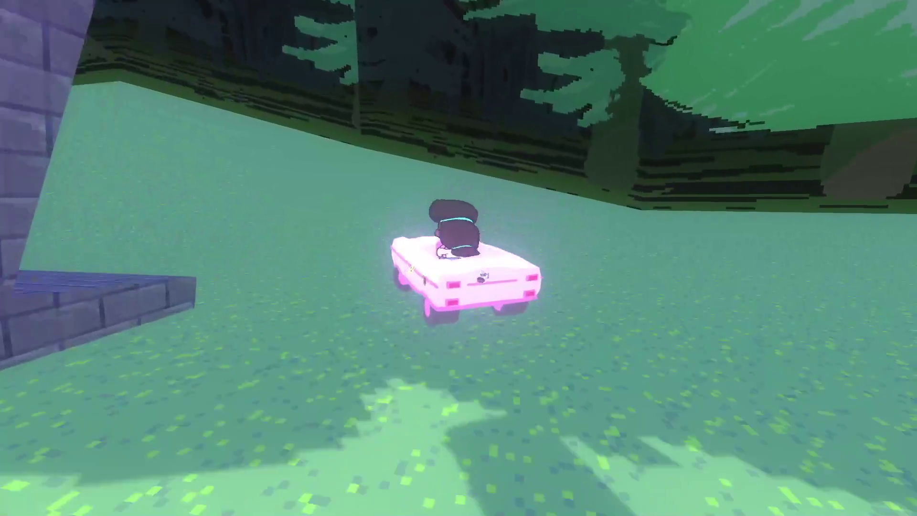
{"action": "key", "text": "a"}
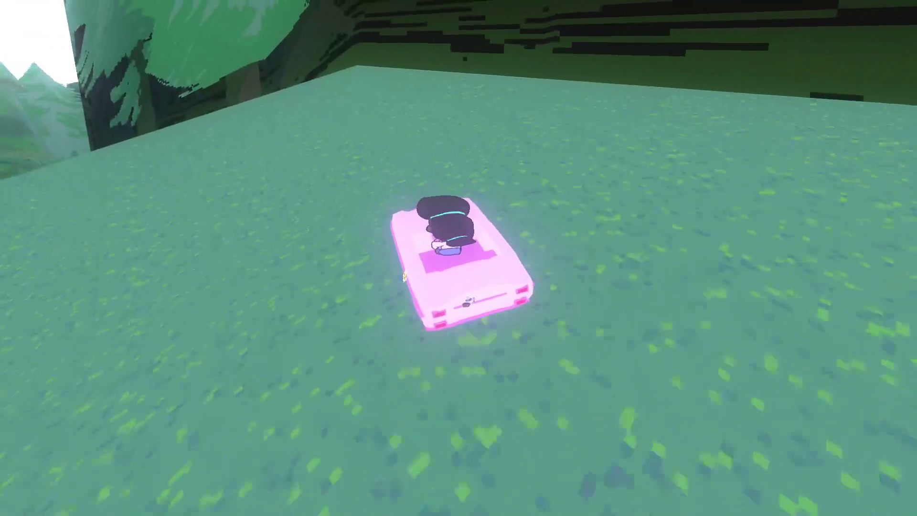
{"action": "key", "text": "d"}
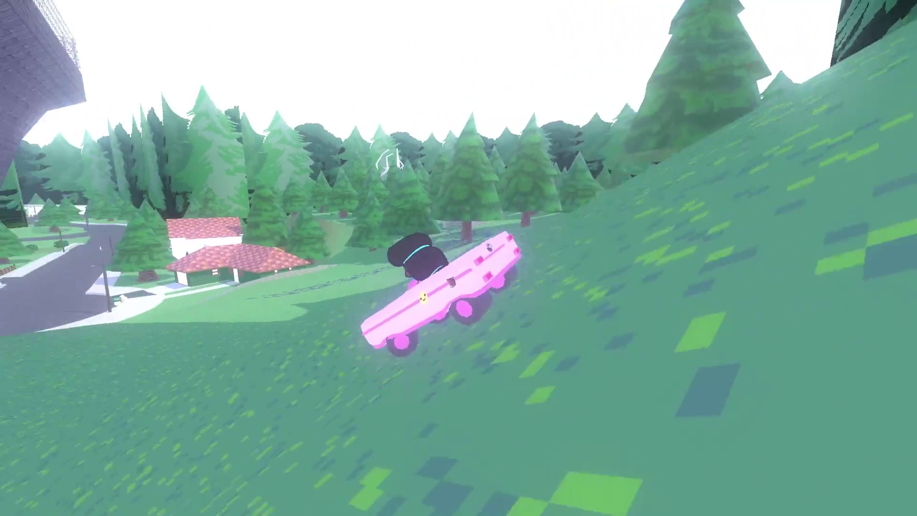
{"action": "key", "text": "w"}
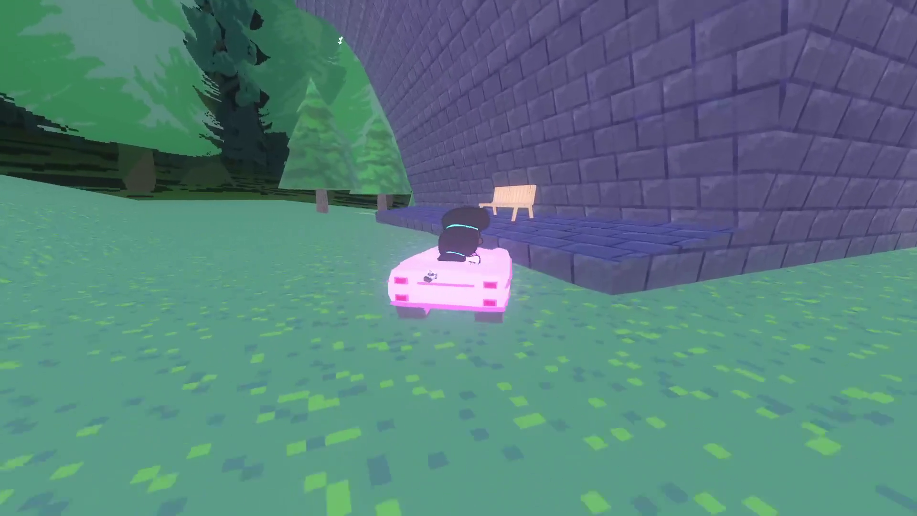
Drive past the trees into the parked-car clearing and back out of the big bush.
{"action": "key", "text": "a"}
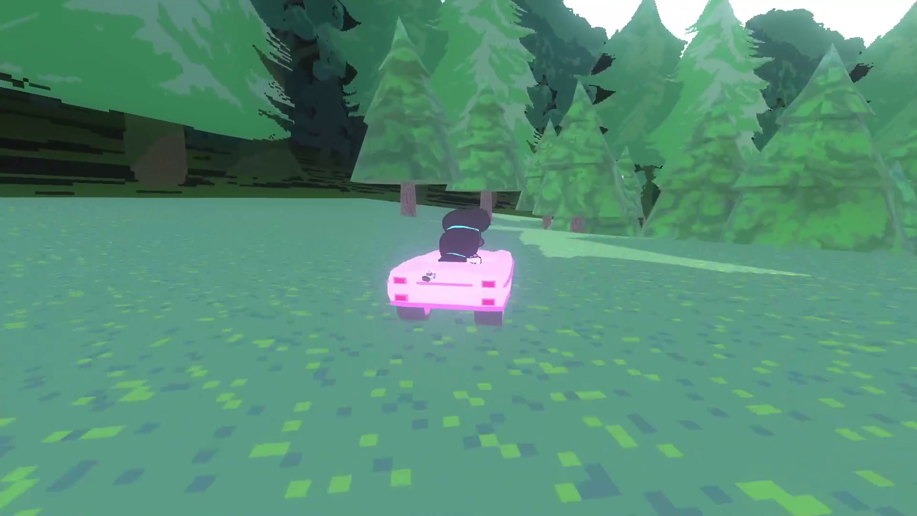
{"action": "key", "text": "w"}
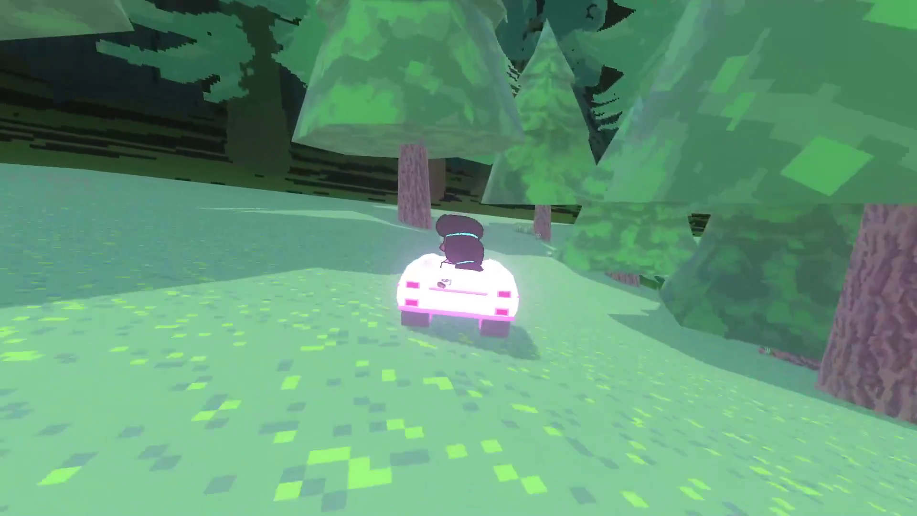
{"action": "key", "text": "w"}
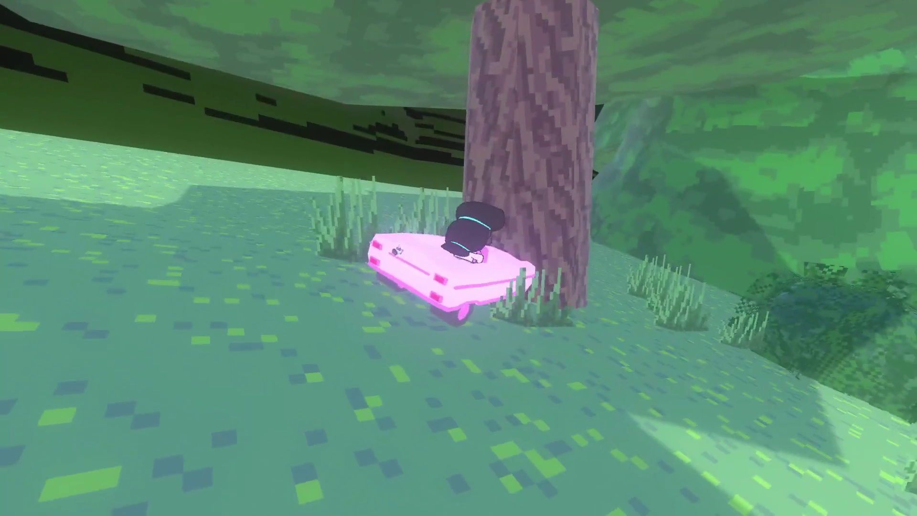
{"action": "key", "text": "w"}
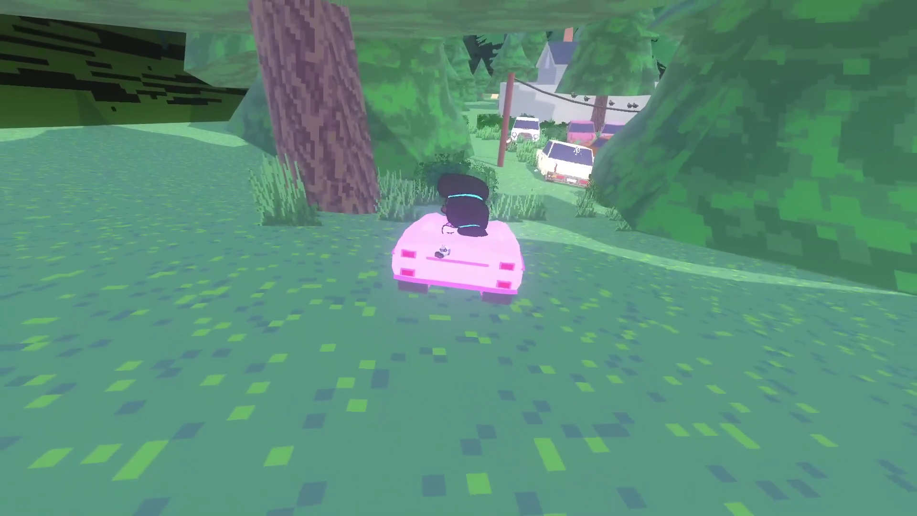
{"action": "key", "text": "w"}
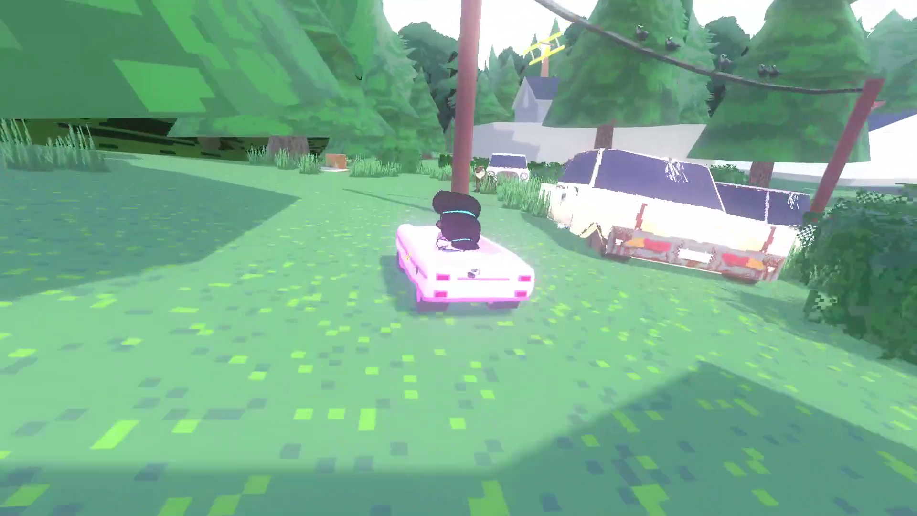
{"action": "key", "text": "a"}
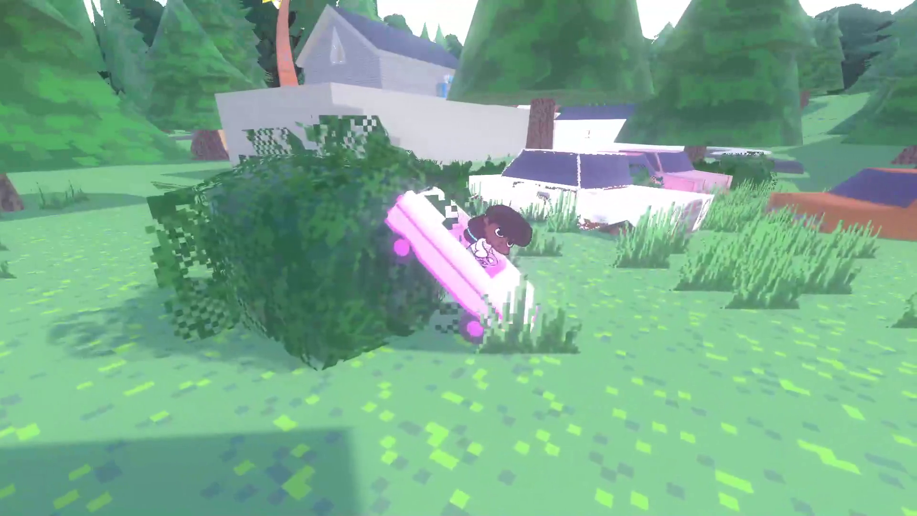
{"action": "key", "text": "w"}
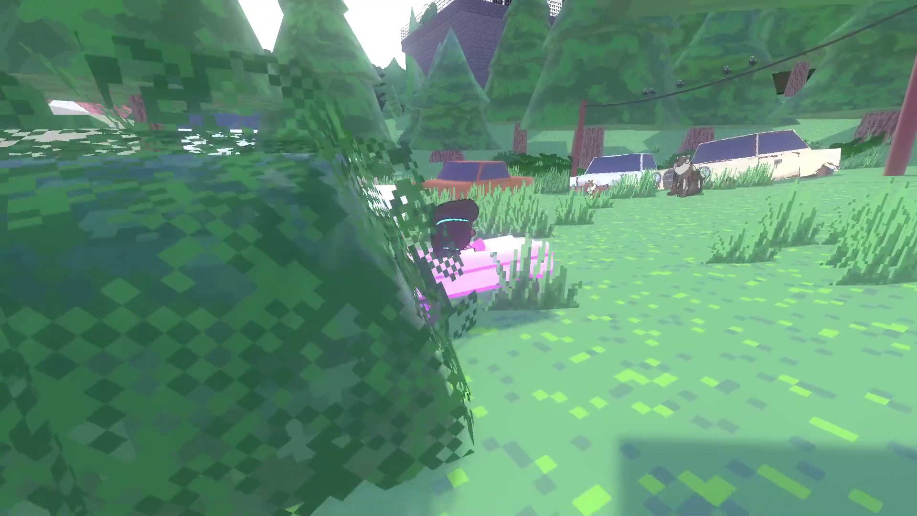
{"action": "key", "text": "s"}
{"action": "key", "text": "w"}
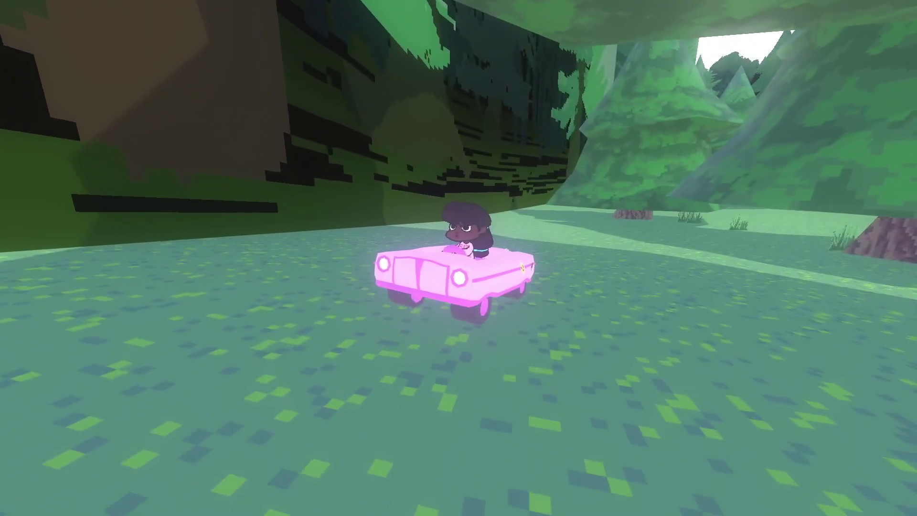
Steer past the green wall, brown dog and parked cars, then turn onto the road.
{"action": "key", "text": "d"}
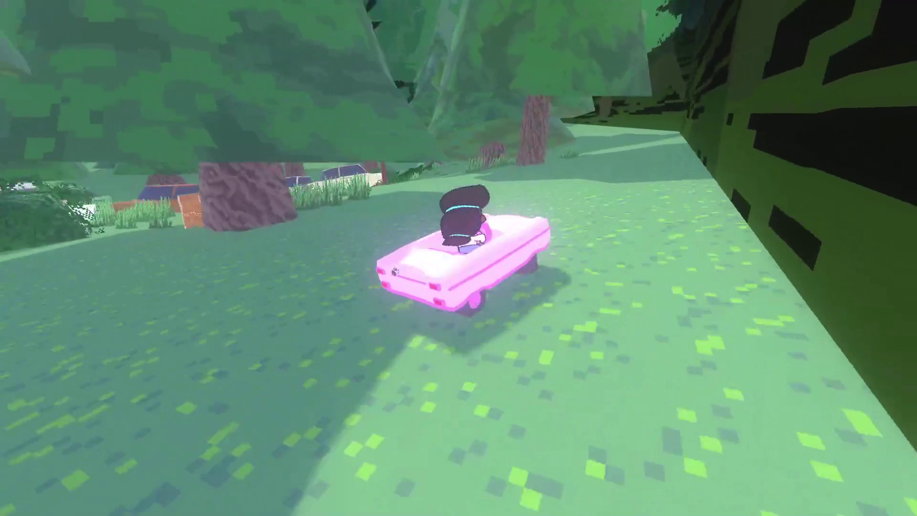
{"action": "key", "text": "a"}
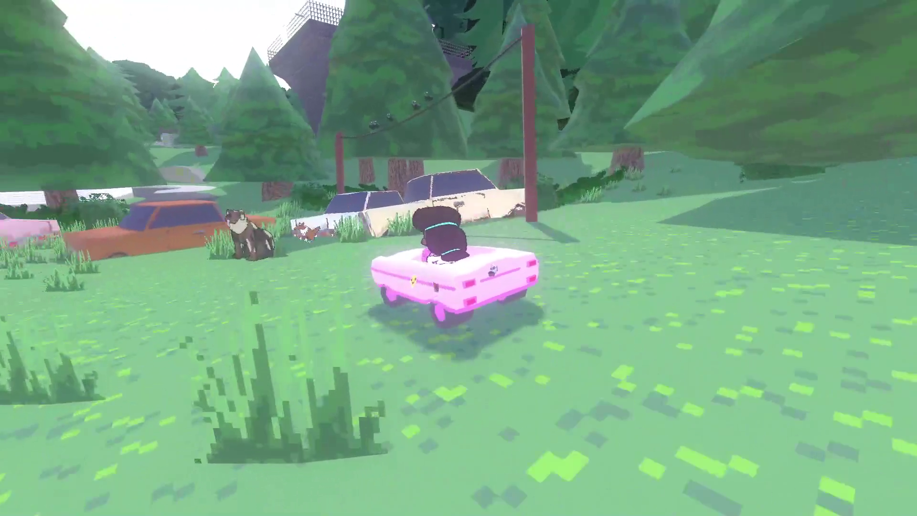
{"action": "key", "text": "w"}
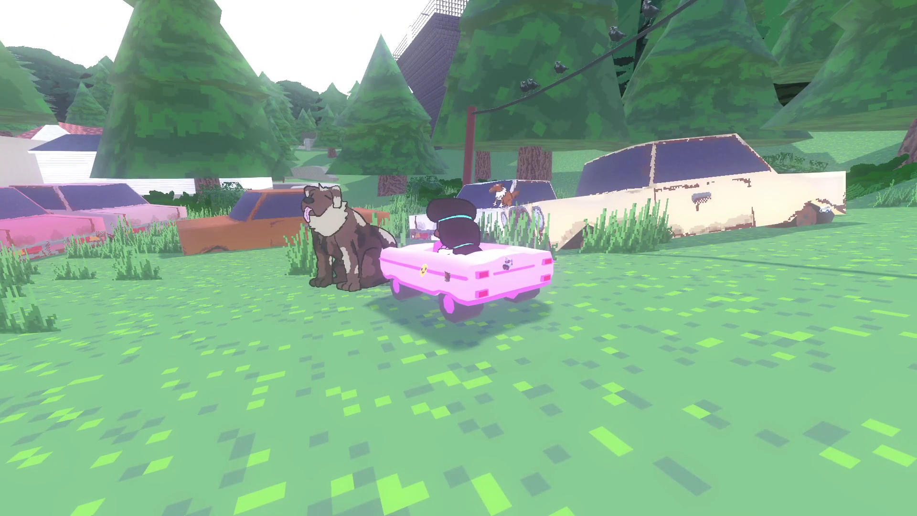
{"action": "key", "text": "d"}
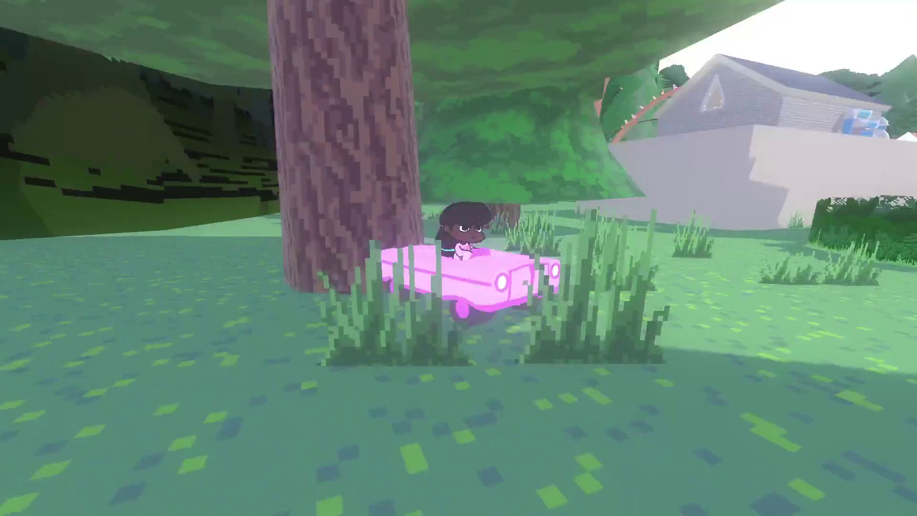
{"action": "key", "text": "w"}
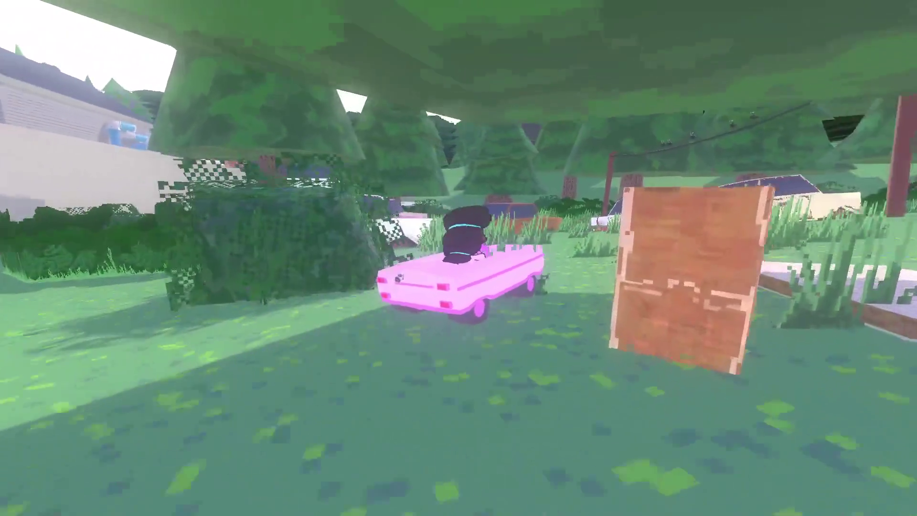
{"action": "key", "text": "w"}
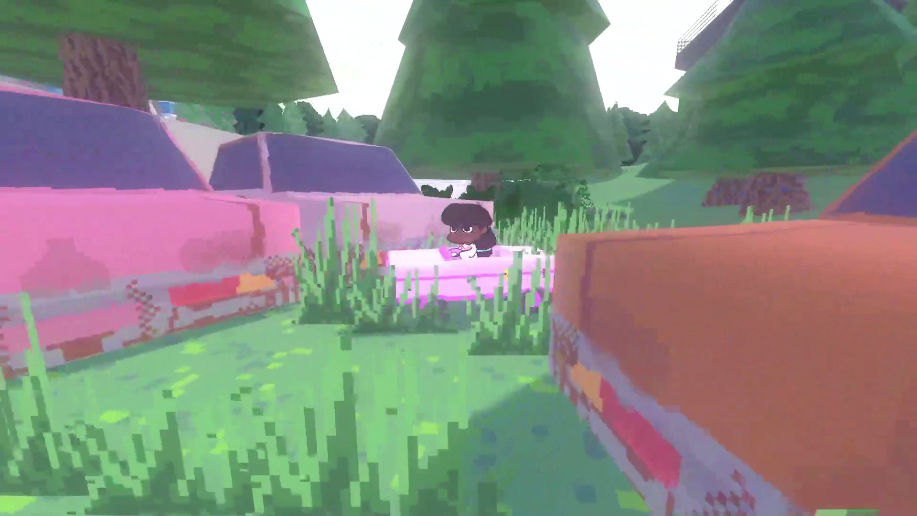
{"action": "key", "text": "w"}
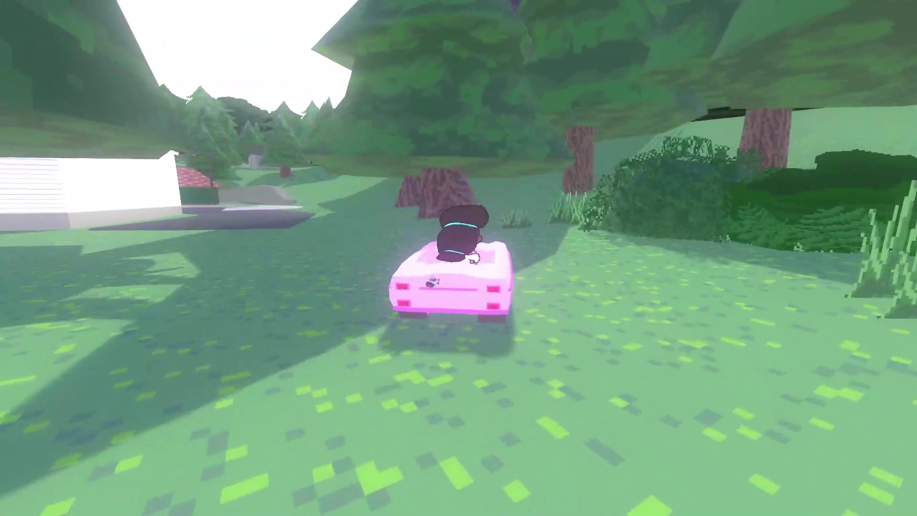
{"action": "key", "text": "w"}
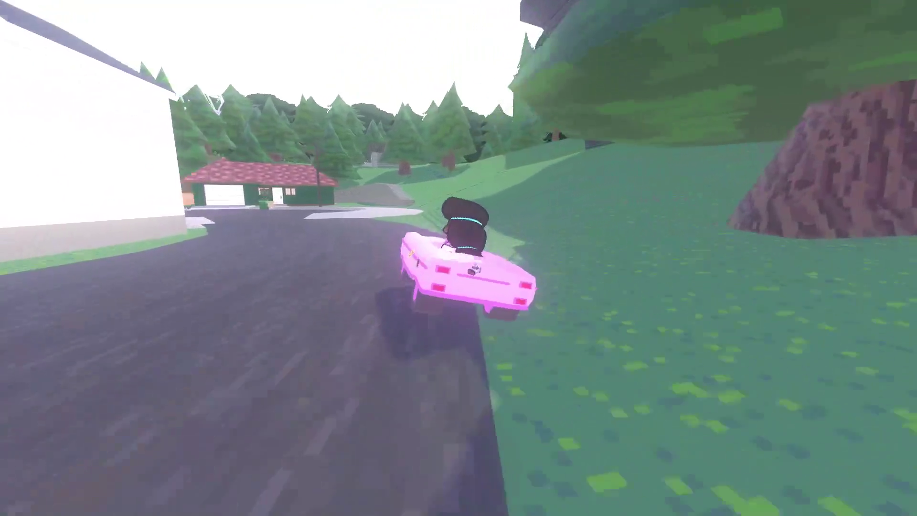
{"action": "key", "text": "a"}
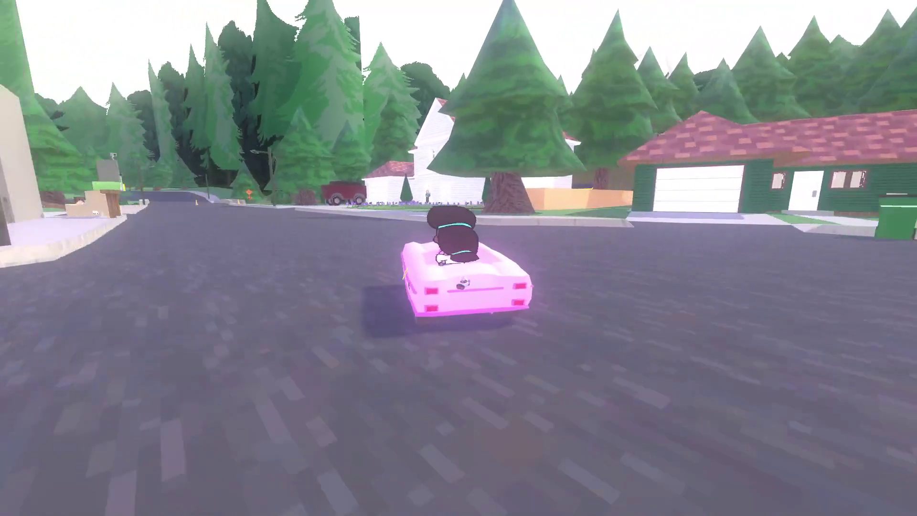
Pull the pink car to the curb, walk toward the house, and get back in.
{"action": "key", "text": "d"}
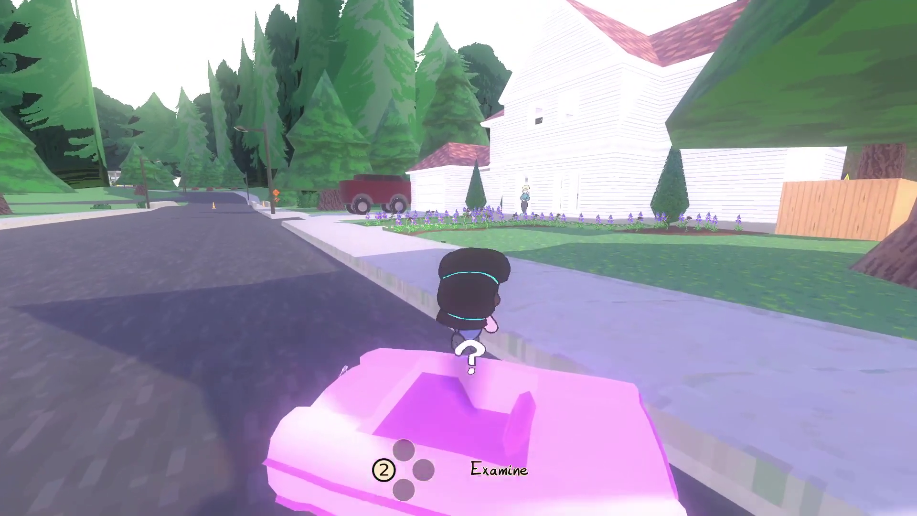
{"action": "key", "text": "e"}
{"action": "key", "text": "w"}
{"action": "key", "text": "s"}
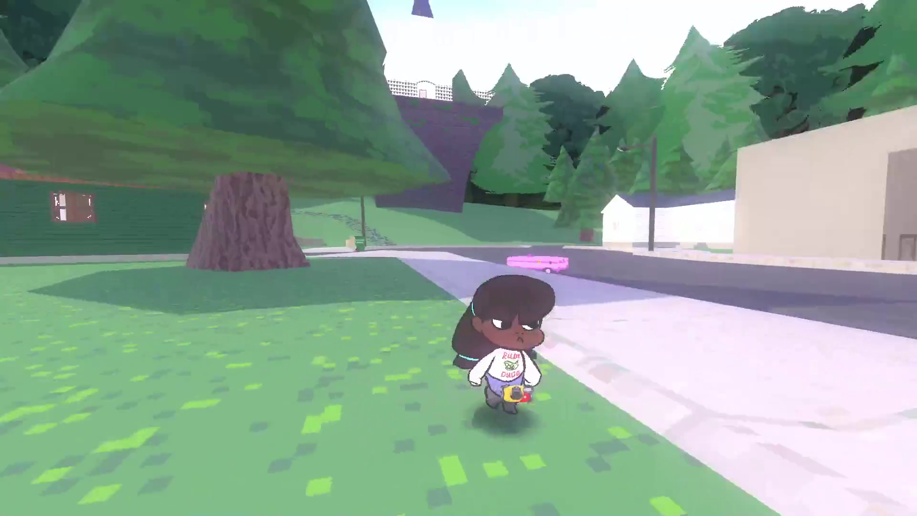
{"action": "key", "text": "e"}
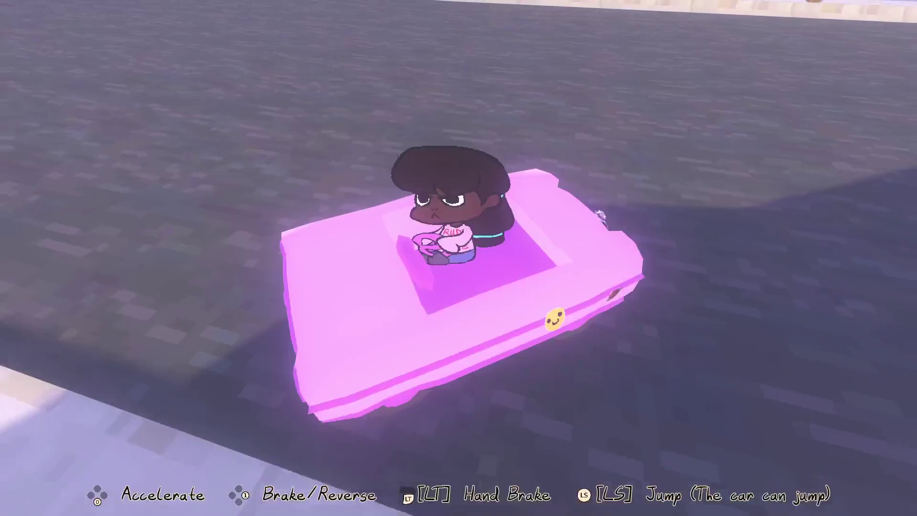
Drive onto the lawn, get out, and flip the overturned car back upright.
{"action": "key", "text": "w"}
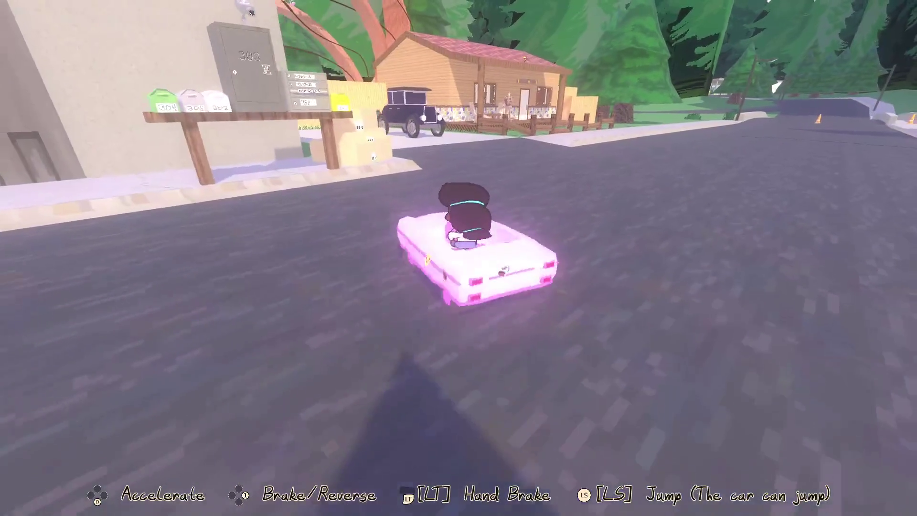
{"action": "key", "text": "d"}
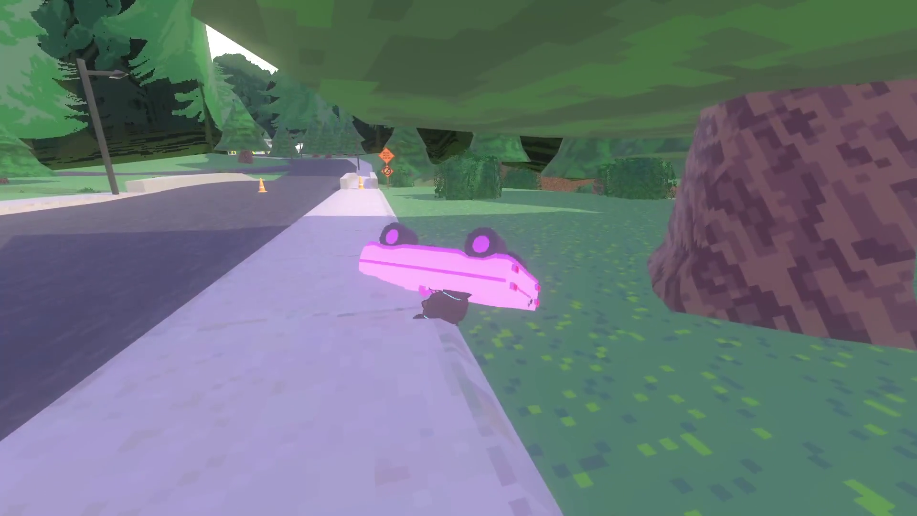
{"action": "key", "text": "e"}
{"action": "key", "text": "2"}
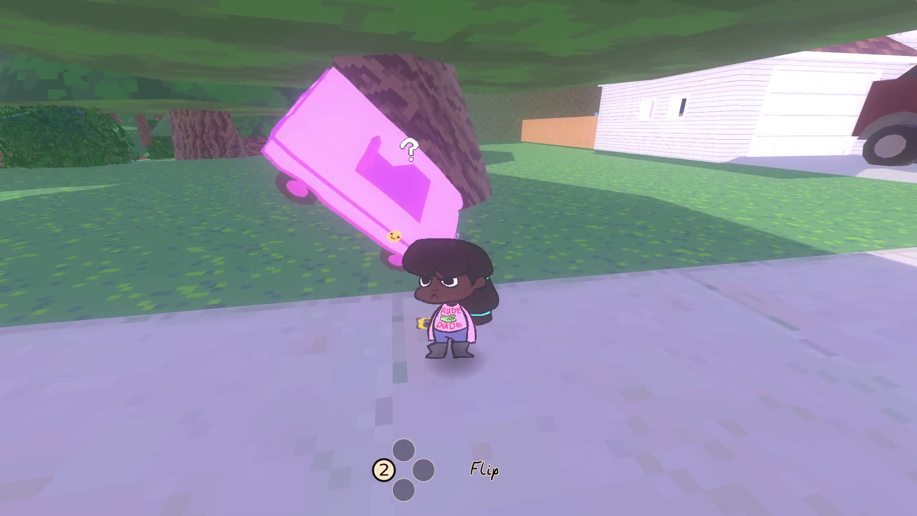
{"action": "key", "text": "w"}
Drive into the fence, back along the white house, and pause the game.
{"action": "key", "text": "a"}
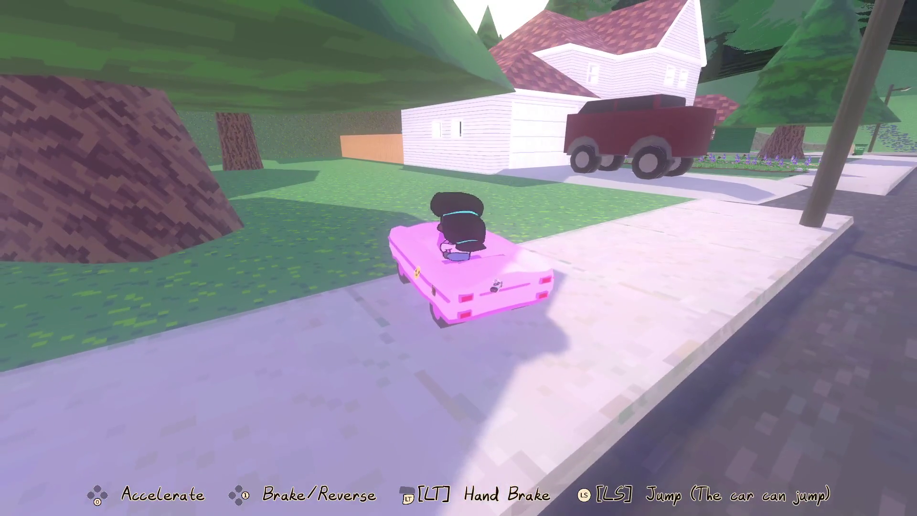
{"action": "key", "text": "w"}
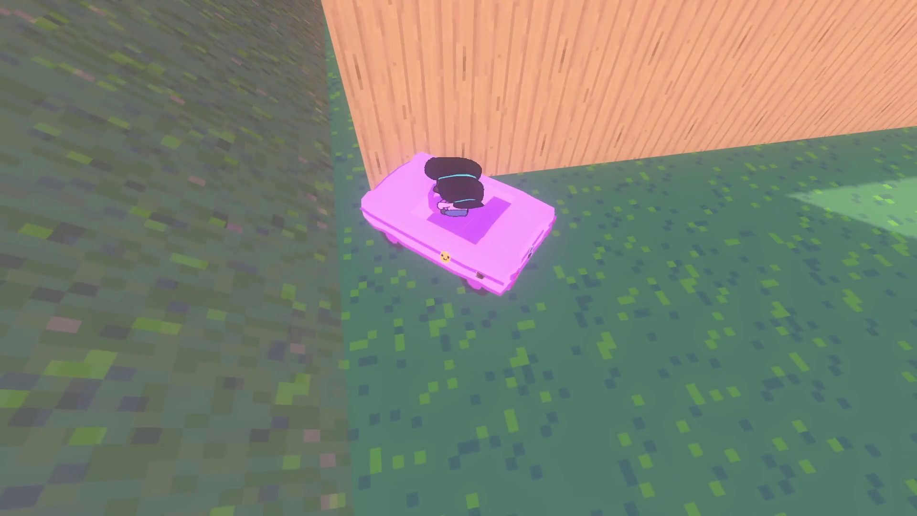
{"action": "key", "text": "s"}
{"action": "key", "text": "w"}
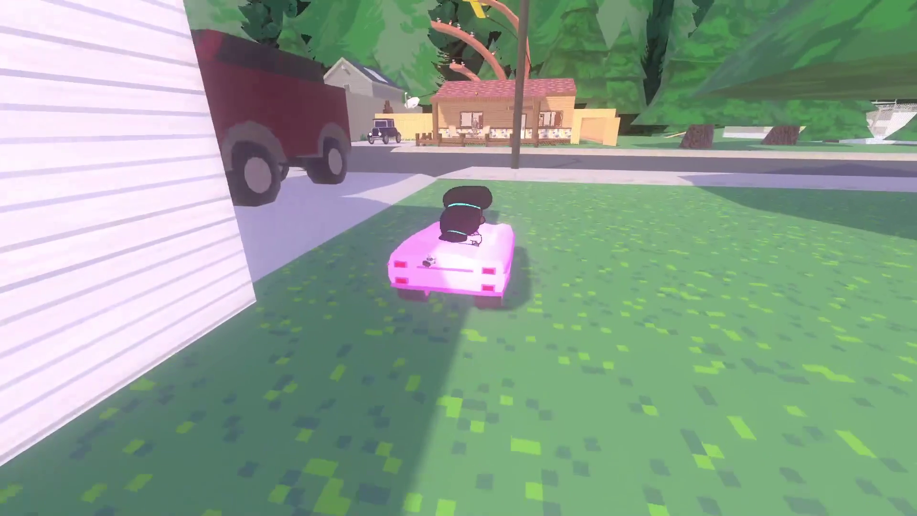
{"action": "key", "text": "a"}
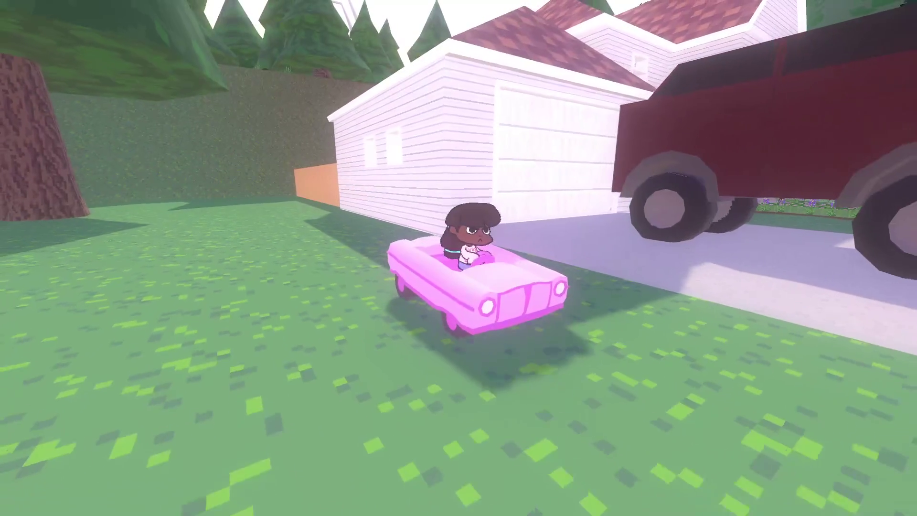
{"action": "key", "text": "Escape"}
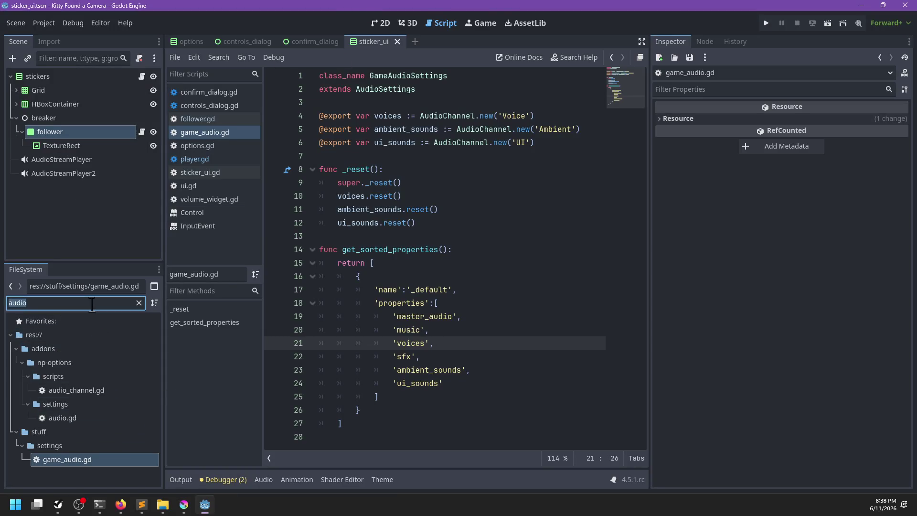
Open default_theme.theme and keep editing its Button type.
{"action": "type", "text": "theme"}
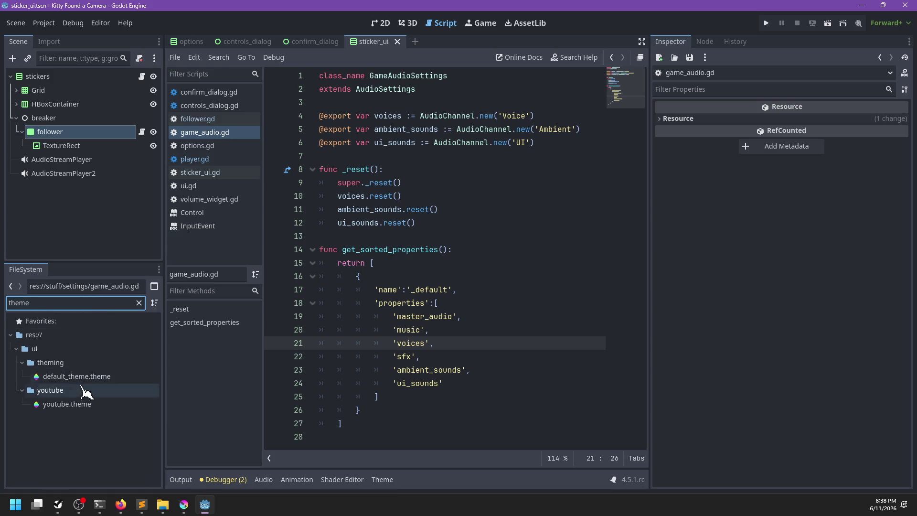
{"action": "left_click", "coordinate": [77, 377]}
{"action": "scroll", "coordinate": [237, 383], "scroll_direction": "down", "scroll_amount": 2}
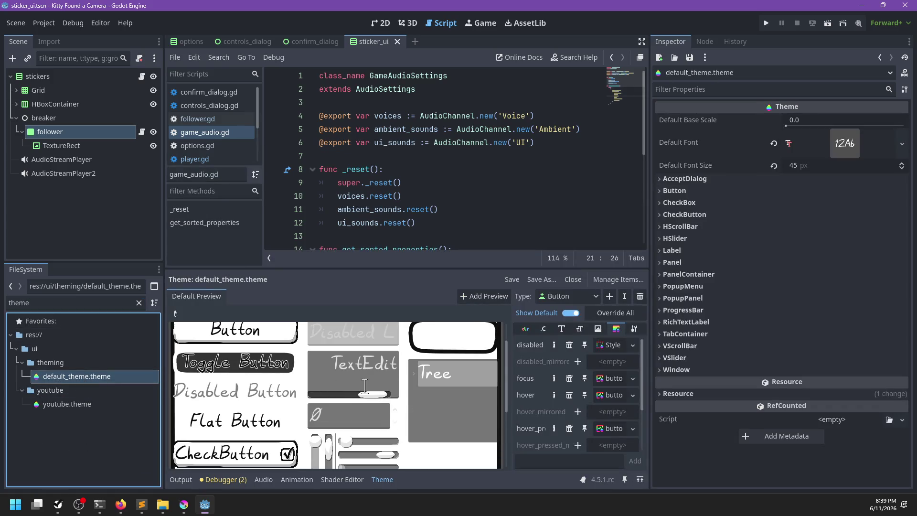
{"action": "left_click", "coordinate": [581, 296]}
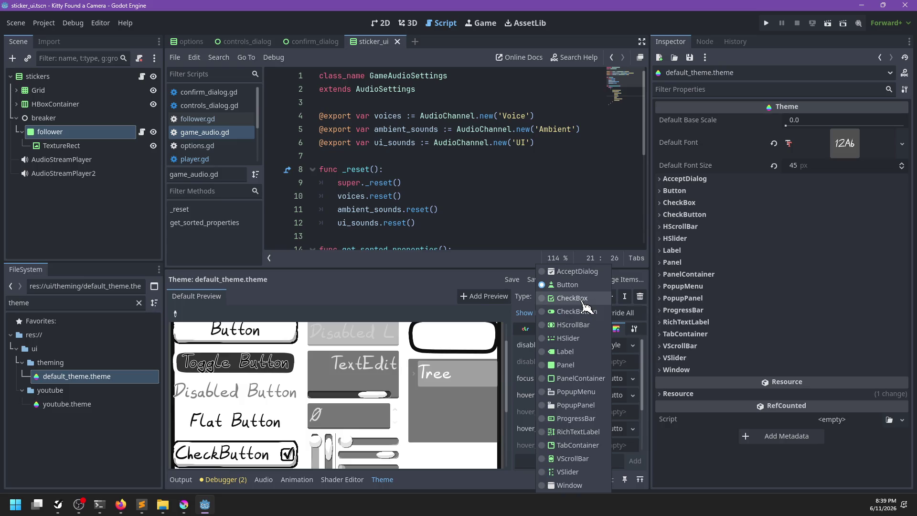
{"action": "left_click", "coordinate": [573, 285]}
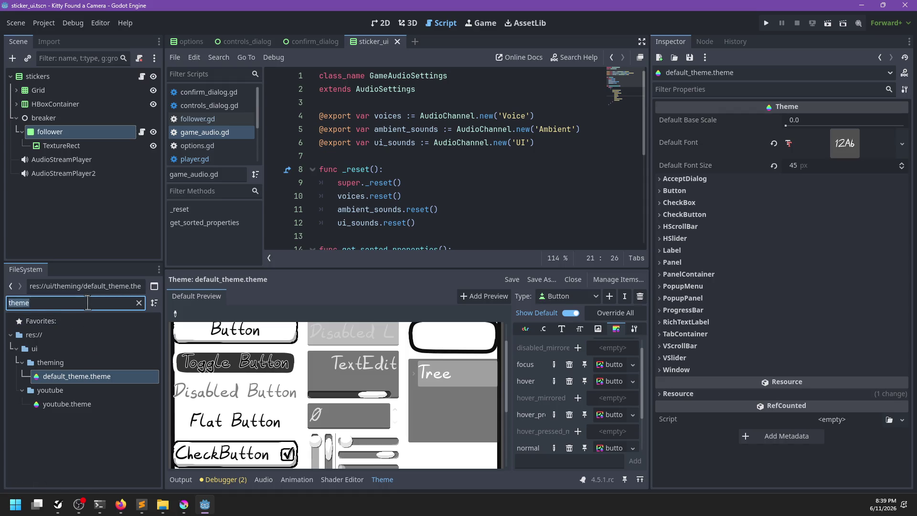
Open button_pressed.stylebox and set button_hover.svg as its texture.
{"action": "type", "text": "pressed"}
{"action": "double_click", "coordinate": [80, 377]}
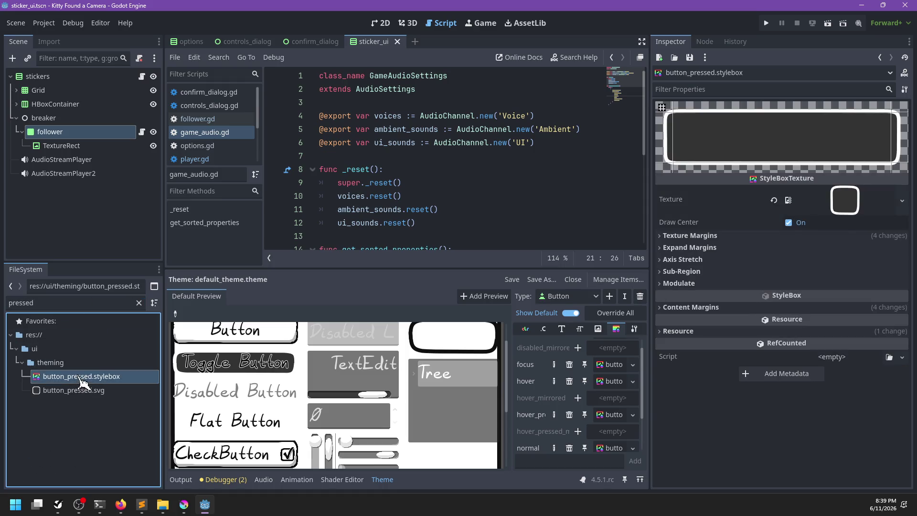
{"action": "double_click", "coordinate": [86, 301]}
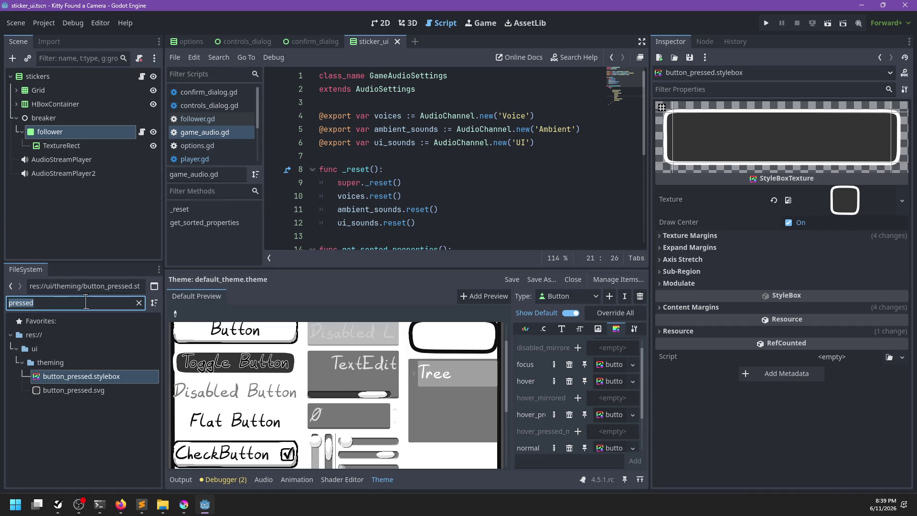
{"action": "type", "text": "hover"}
{"action": "mouse_move", "coordinate": [83, 393]}
{"action": "left_mouse_down"}
{"action": "mouse_move", "coordinate": [899, 167]}
{"action": "mouse_move", "coordinate": [839, 201]}
{"action": "mouse_move", "coordinate": [843, 210]}
{"action": "left_mouse_up"}
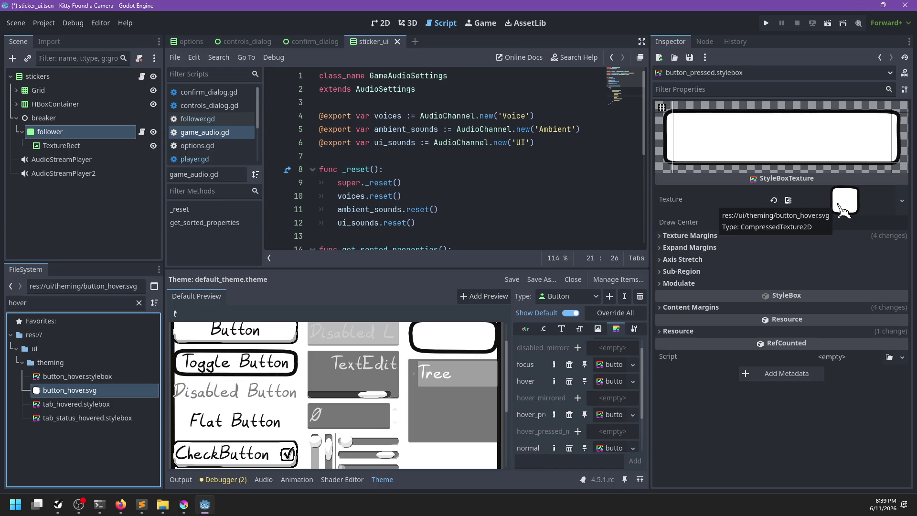
Filter the FileSystem for 'button' and request deletion of button_normal.svg.
{"action": "double_click", "coordinate": [17, 303]}
{"action": "type", "text": "button"}
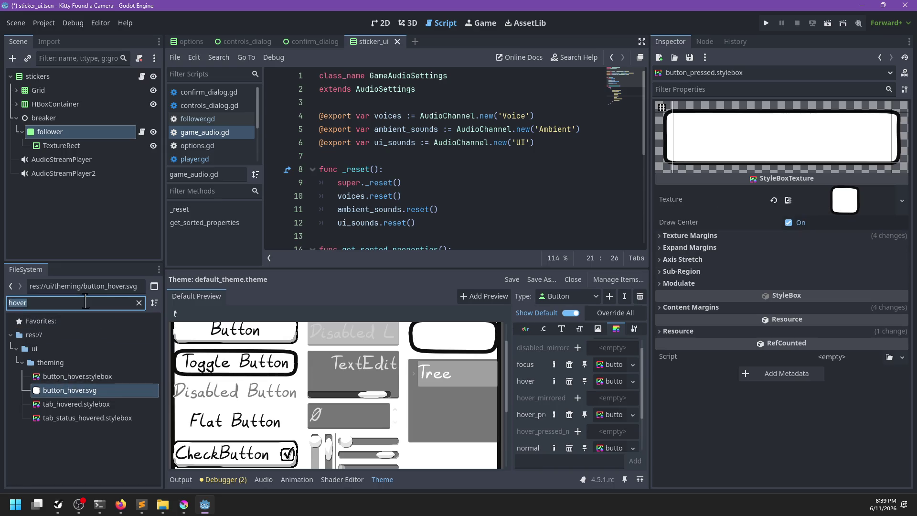
{"action": "scroll", "coordinate": [74, 437], "scroll_direction": "down", "scroll_amount": 1}
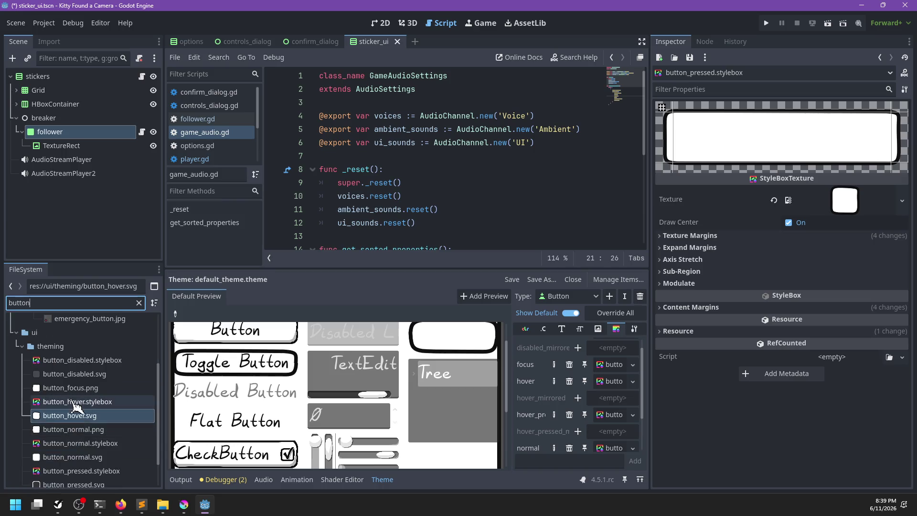
{"action": "scroll", "coordinate": [72, 404], "scroll_direction": "down", "scroll_amount": 2}
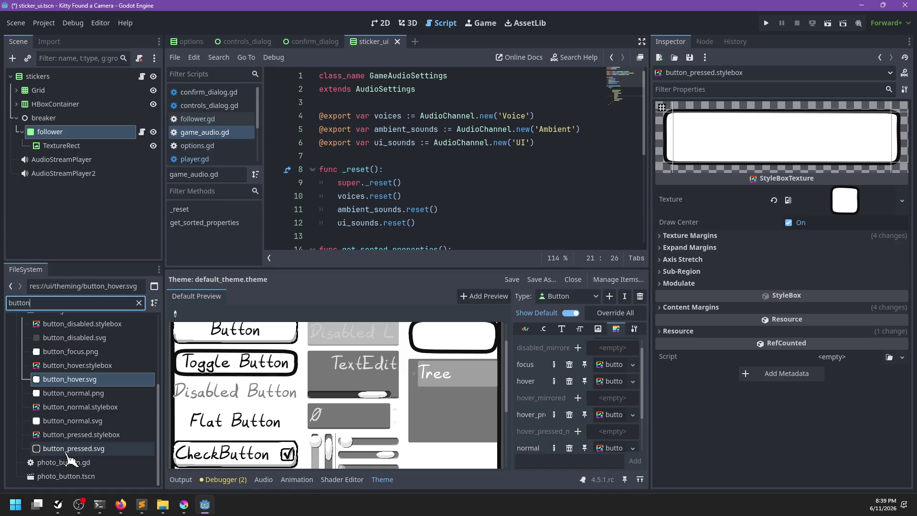
{"action": "mouse_move", "coordinate": [68, 455]}
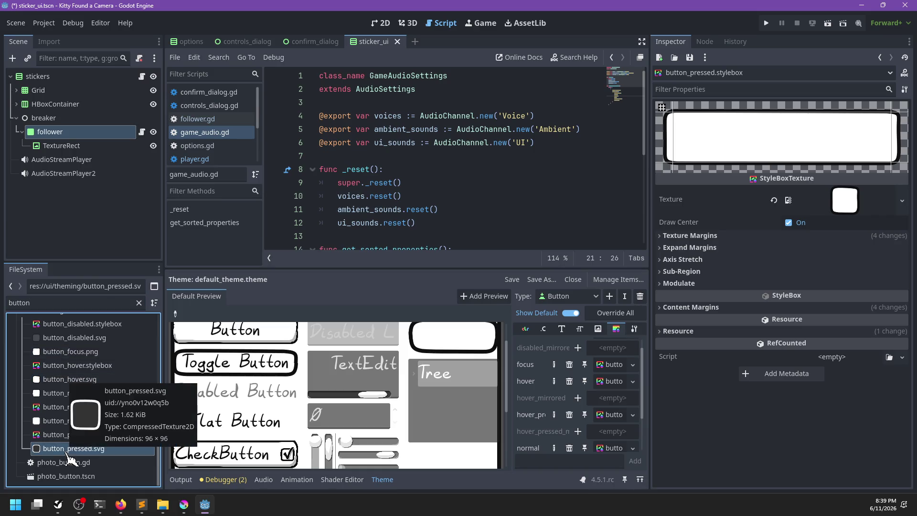
{"action": "left_click", "coordinate": [65, 427]}
{"action": "key", "text": "Delete"}
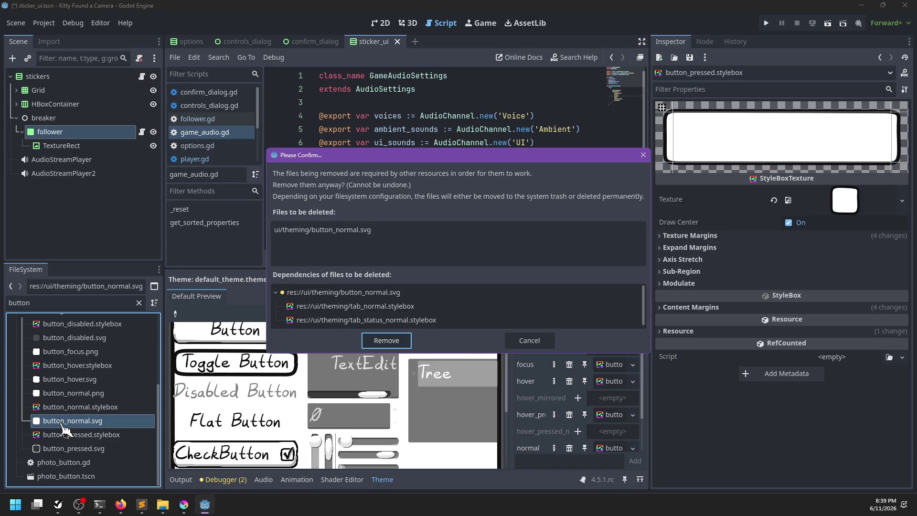
Cancel the deletion and inspect button_normal.stylebox and button_focus.png.
{"action": "key", "text": "Escape"}
{"action": "scroll", "coordinate": [99, 396], "scroll_direction": "up", "scroll_amount": 1}
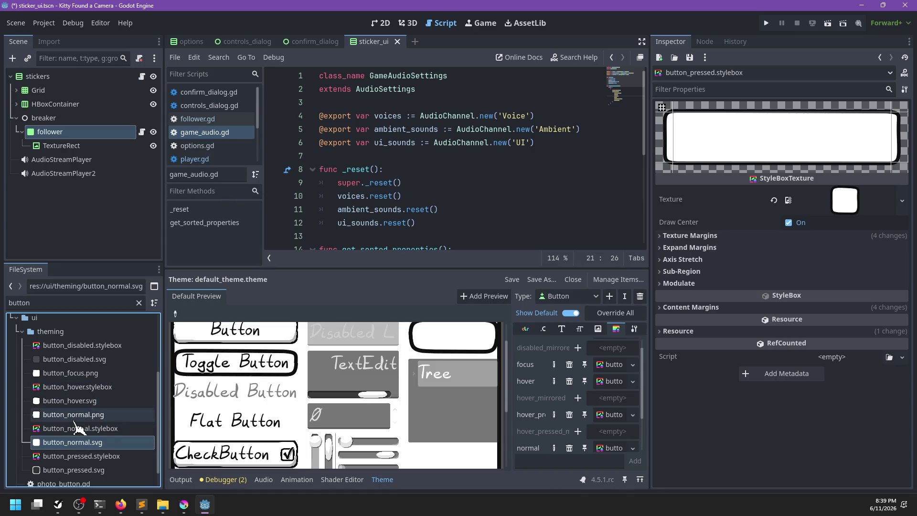
{"action": "left_click", "coordinate": [73, 429]}
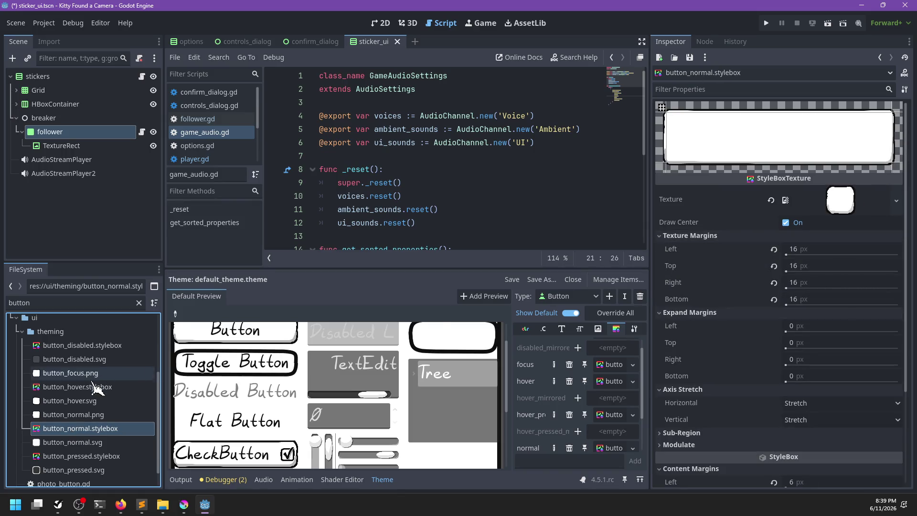
{"action": "scroll", "coordinate": [87, 410], "scroll_direction": "down", "scroll_amount": 1}
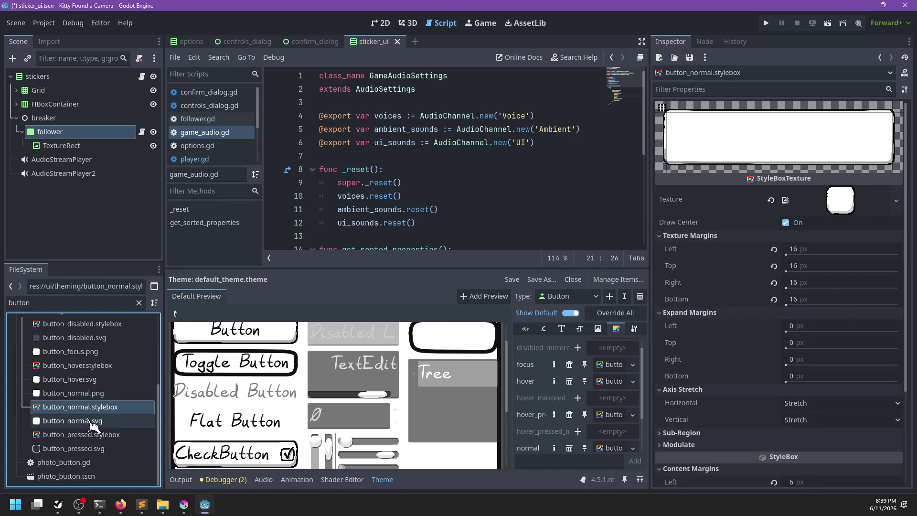
{"action": "scroll", "coordinate": [91, 423], "scroll_direction": "up", "scroll_amount": 1}
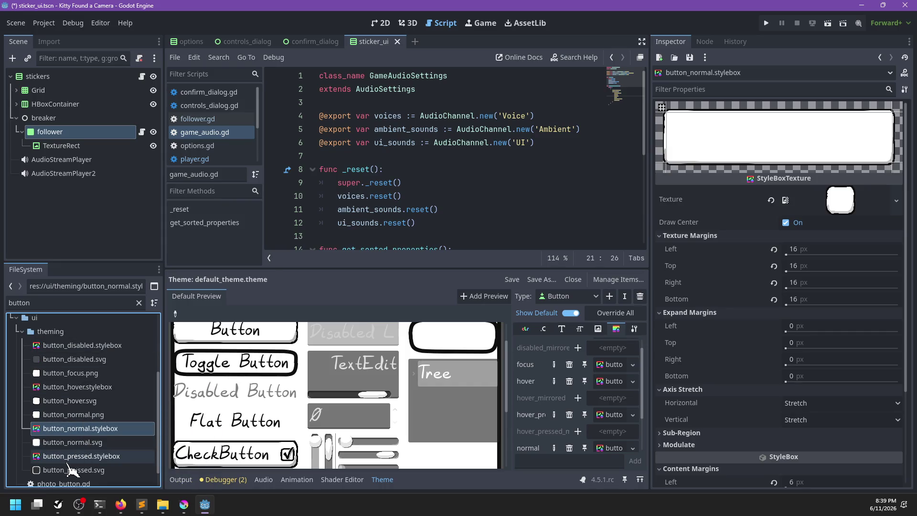
{"action": "left_click", "coordinate": [90, 375]}
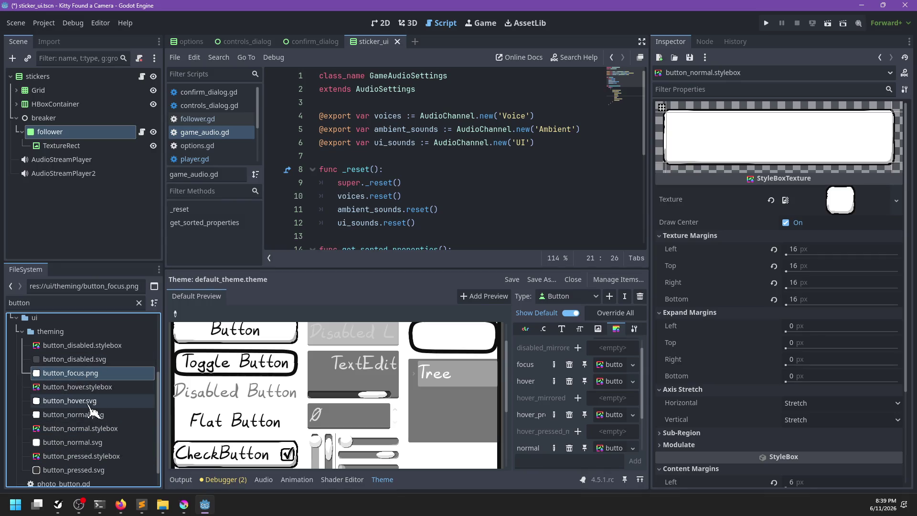
Inspect button_hover.stylebox, then check button_hover.svg's dependents and cancel its deletion.
{"action": "left_click", "coordinate": [95, 388]}
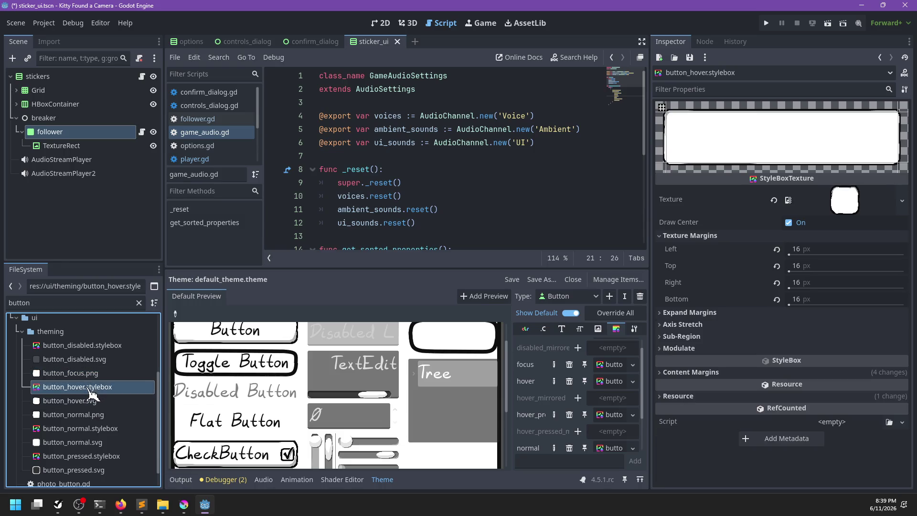
{"action": "left_click", "coordinate": [94, 402]}
{"action": "key", "text": "Delete"}
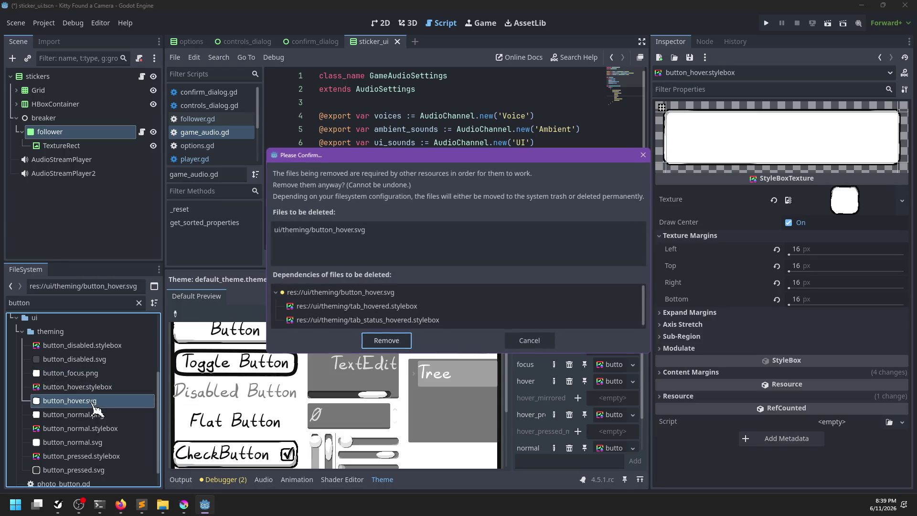
{"action": "key", "text": "Escape"}
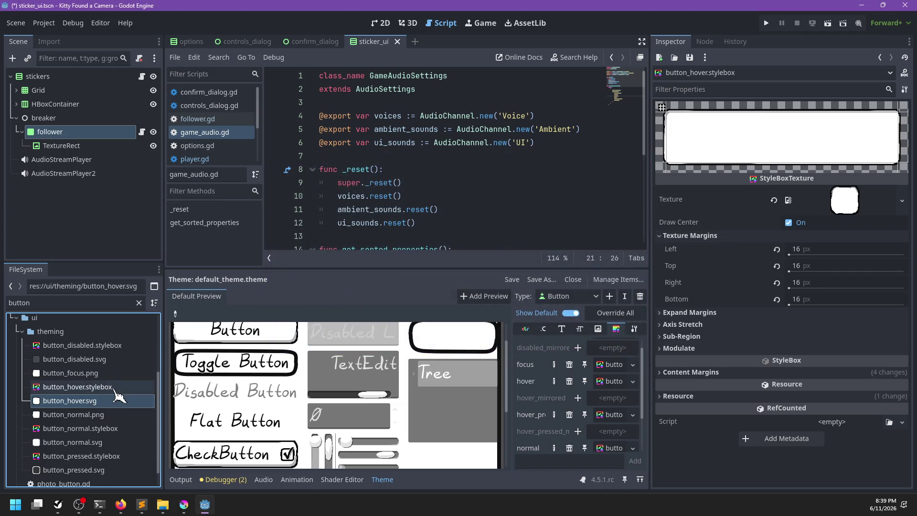
{"action": "scroll", "coordinate": [103, 387], "scroll_direction": "down", "scroll_amount": 1}
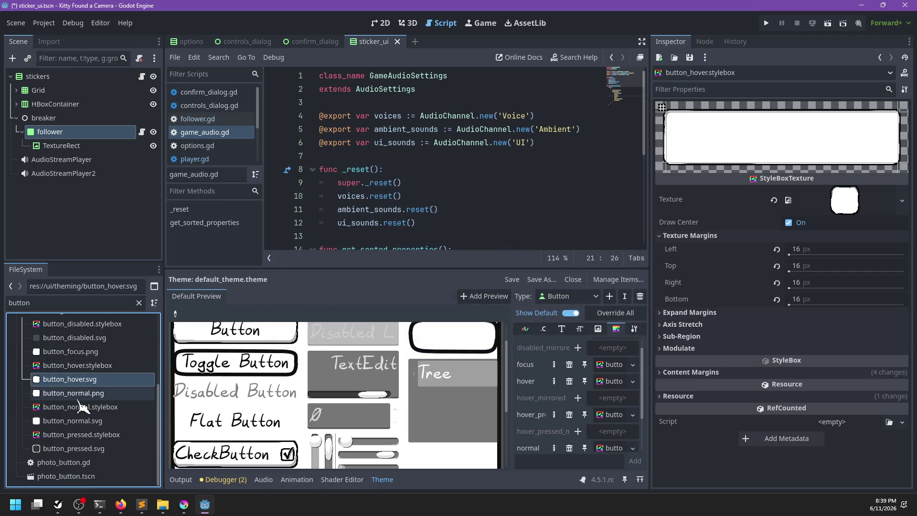
Rename button_hover.svg to tab_hover.svg.
{"action": "right_click", "coordinate": [53, 387]}
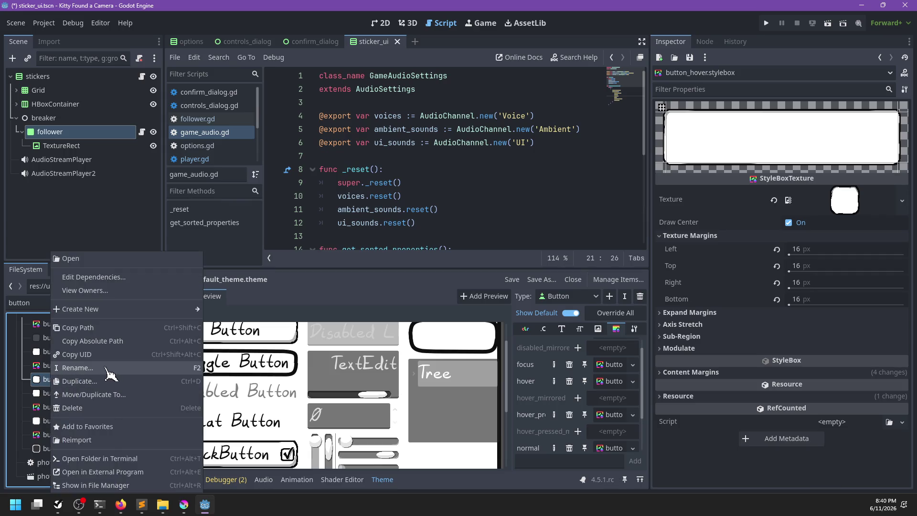
{"action": "left_click", "coordinate": [108, 379]}
{"action": "type", "text": "tab_hov"}
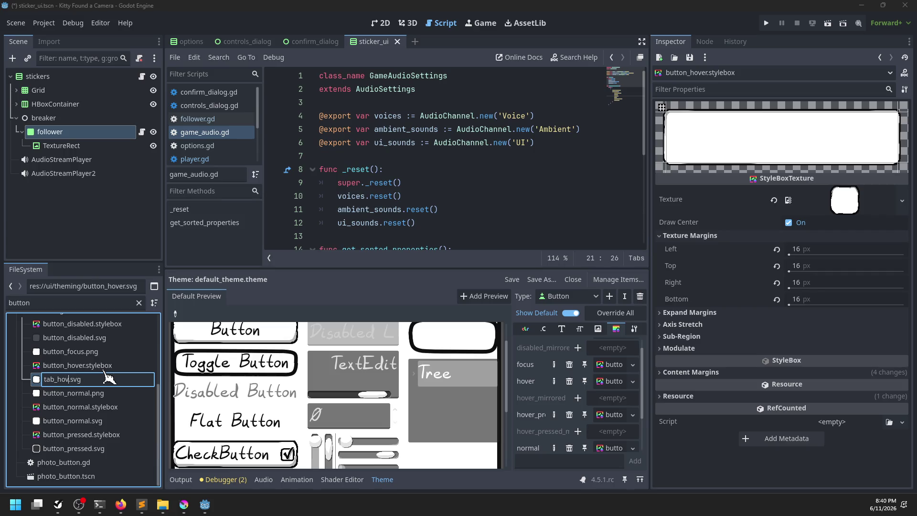
{"action": "type", "text": "er"}
{"action": "key", "text": "Return"}
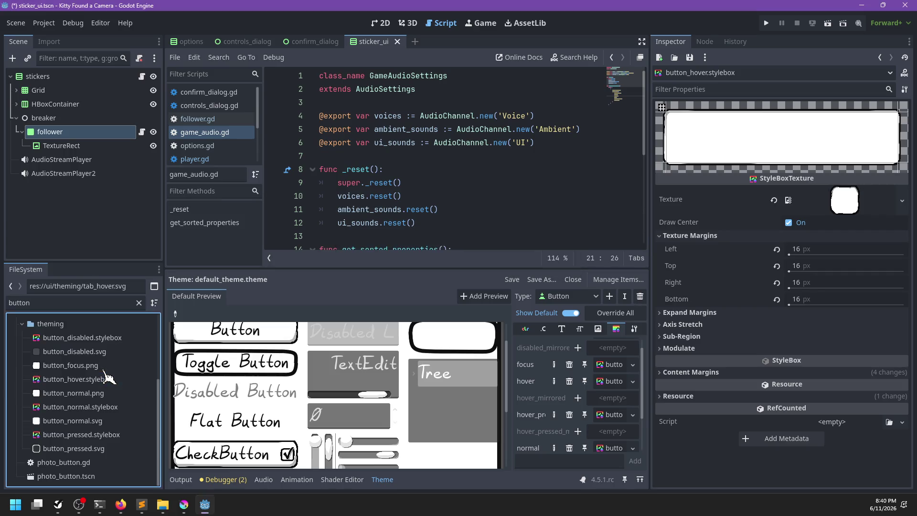
Check dependents of button_focus.png and button_disabled.svg without deleting, then inspect button_disabled.stylebox.
{"action": "left_click", "coordinate": [68, 367]}
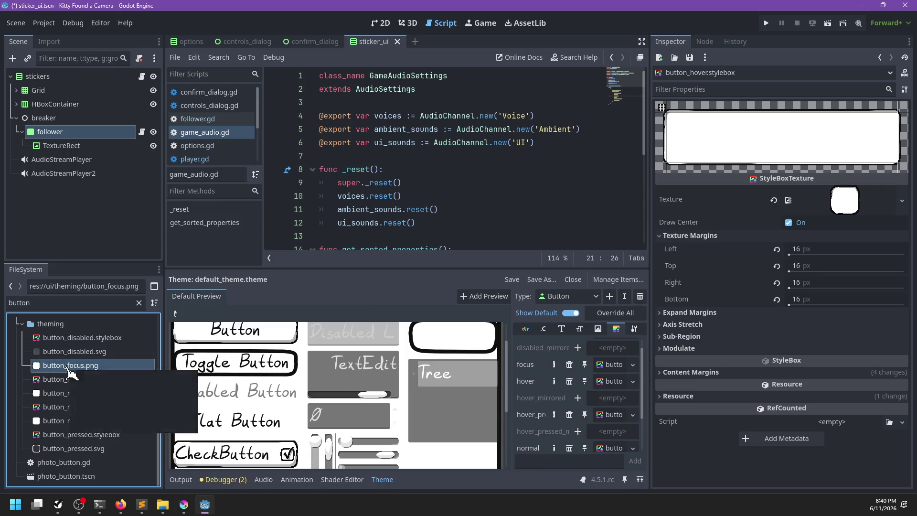
{"action": "key", "text": "Delete"}
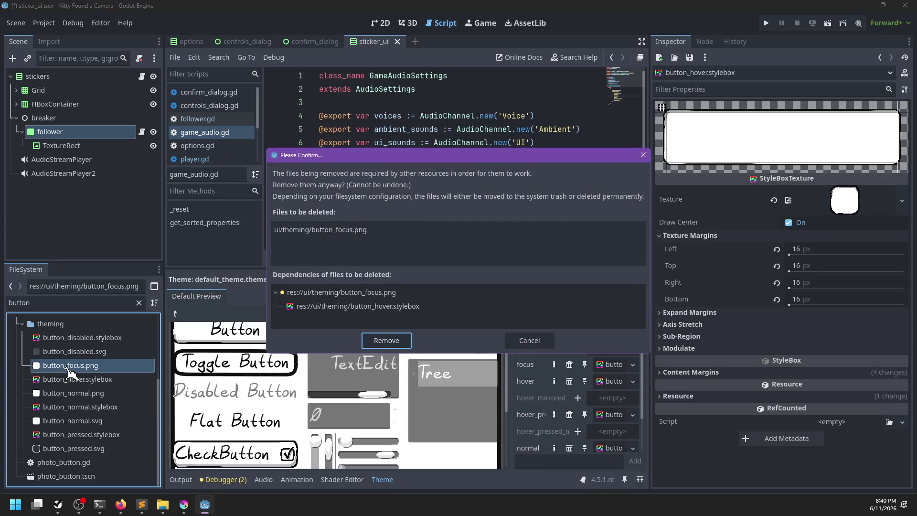
{"action": "key", "text": "Escape"}
{"action": "left_click", "coordinate": [75, 354]}
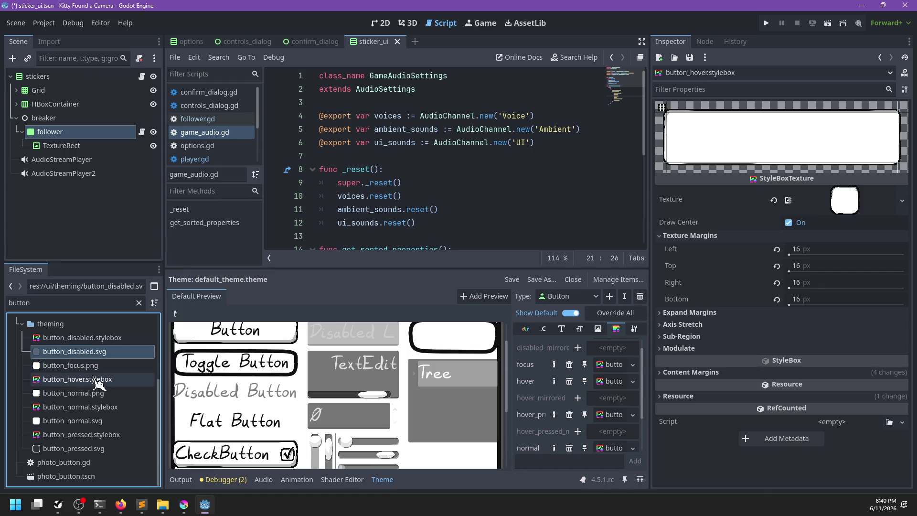
{"action": "key", "text": "Delete"}
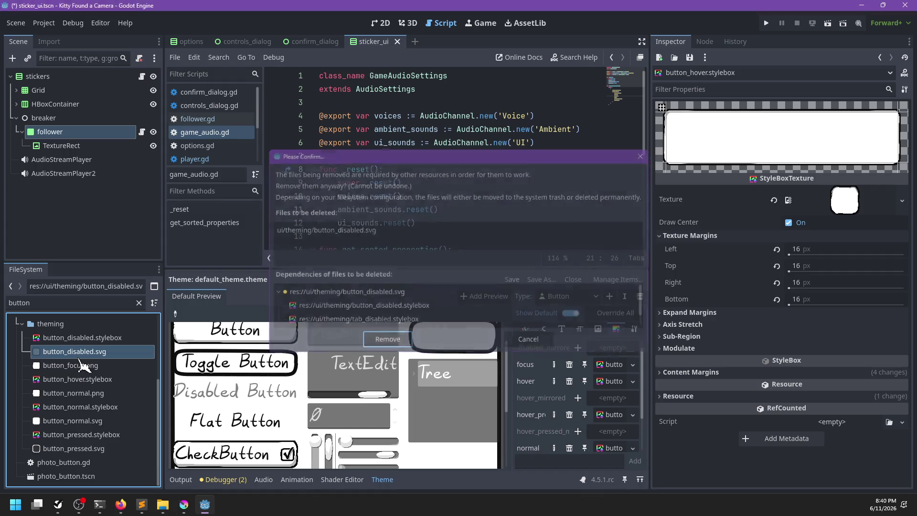
{"action": "key", "text": "Escape"}
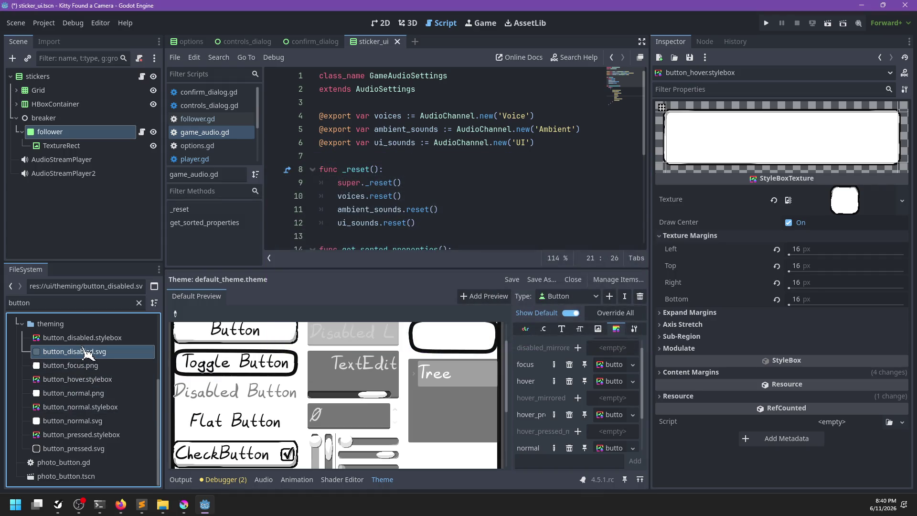
{"action": "left_click", "coordinate": [86, 338]}
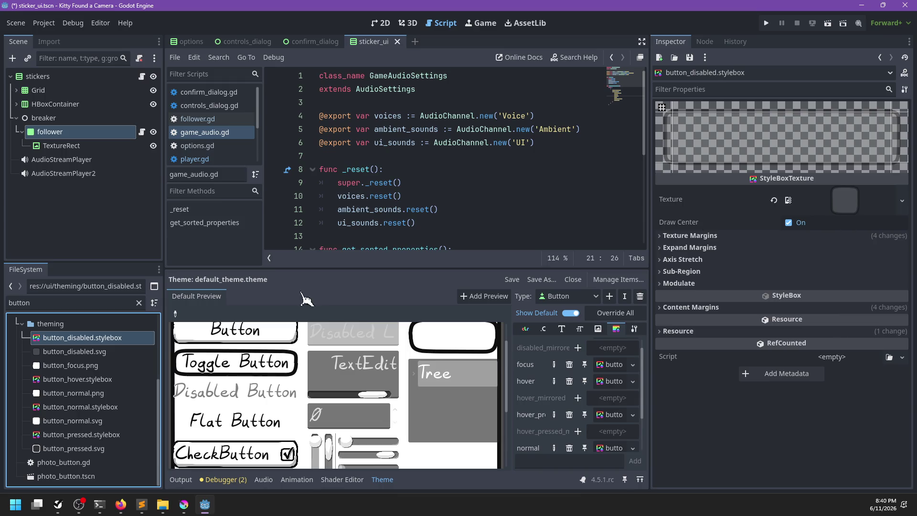
Clear the disabled stylebox's texture and save.
{"action": "right_click", "coordinate": [81, 340]}
{"action": "left_click", "coordinate": [82, 341]}
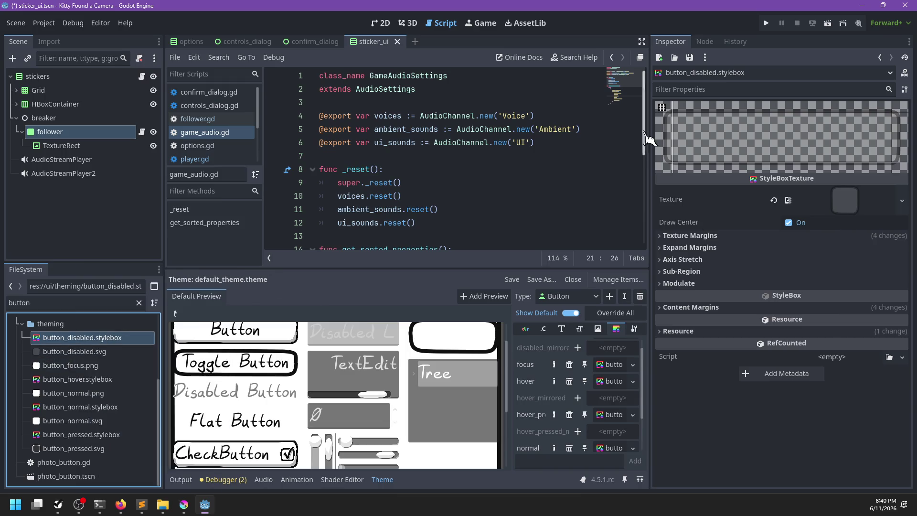
{"action": "left_click", "coordinate": [775, 201]}
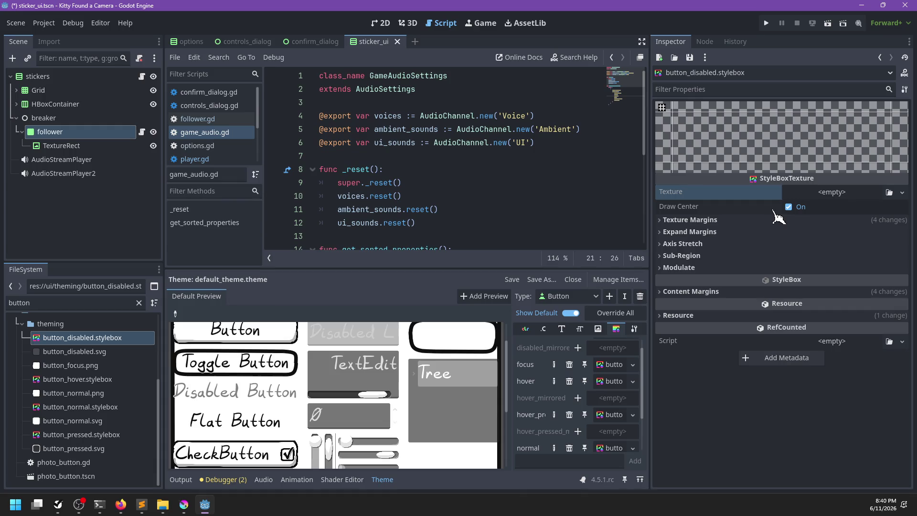
{"action": "key", "text": "ctrl+s"}
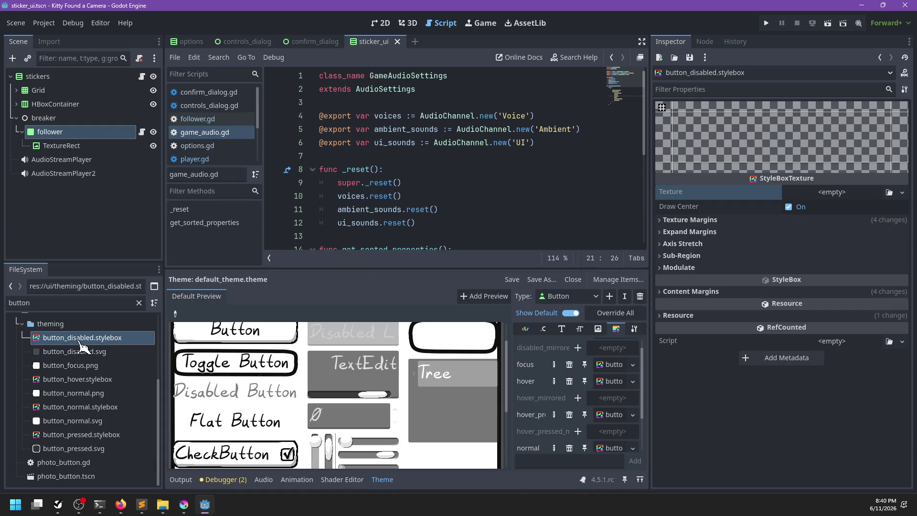
Rename button_disabled.svg to tab_disabled.svg.
{"action": "left_click", "coordinate": [75, 352]}
{"action": "right_click", "coordinate": [70, 357]}
{"action": "left_click", "coordinate": [129, 378]}
{"action": "type", "text": "st"}
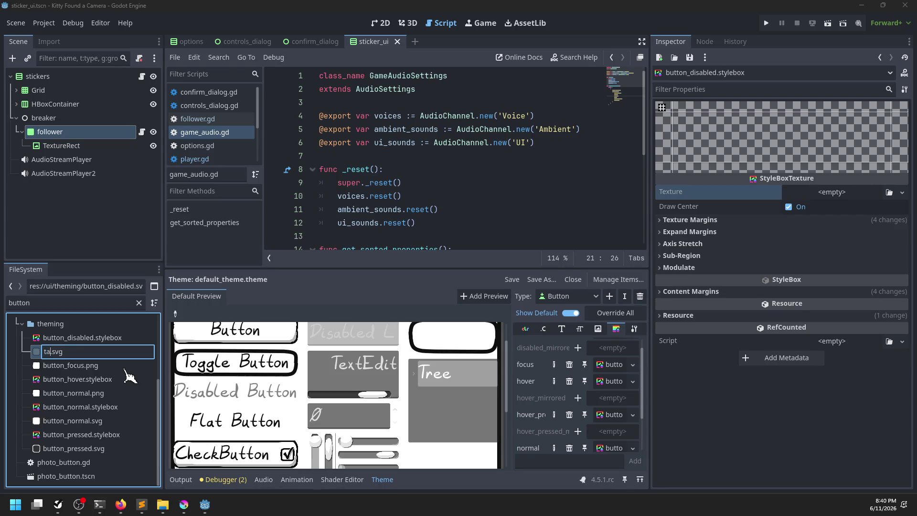
{"action": "type", "text": "led"}
{"action": "key", "text": "Return"}
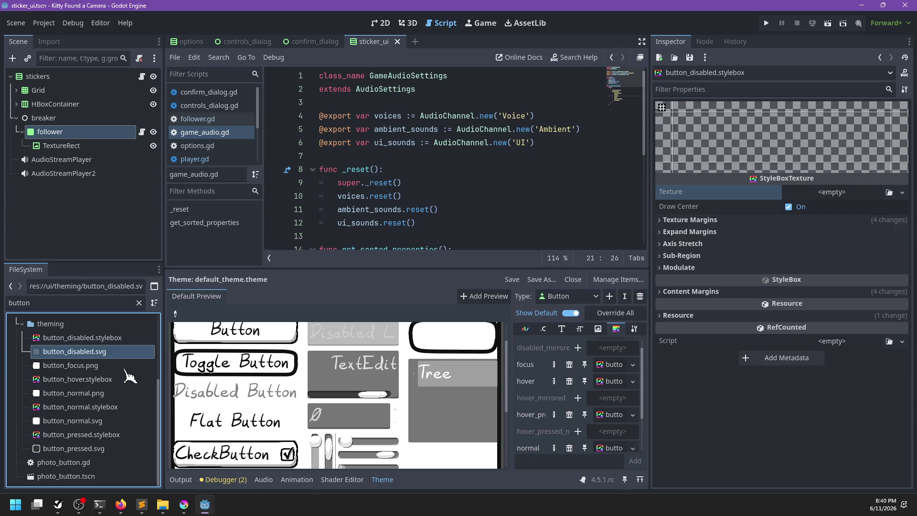
Rename button_normal.svg to tab_normal.svg, then give button_pressed.stylebox the button_focus.png texture.
{"action": "left_click", "coordinate": [76, 393]}
{"action": "left_click", "coordinate": [102, 422]}
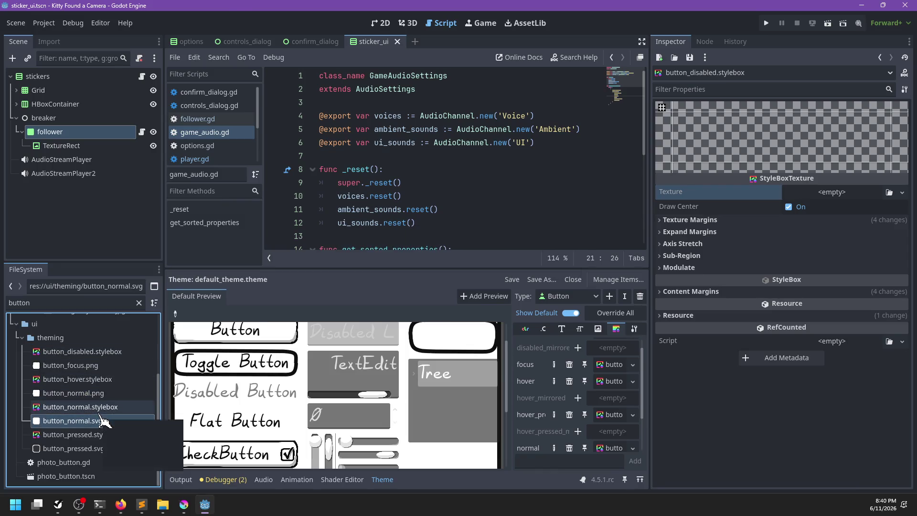
{"action": "key", "text": "Delete"}
{"action": "key", "text": "Escape"}
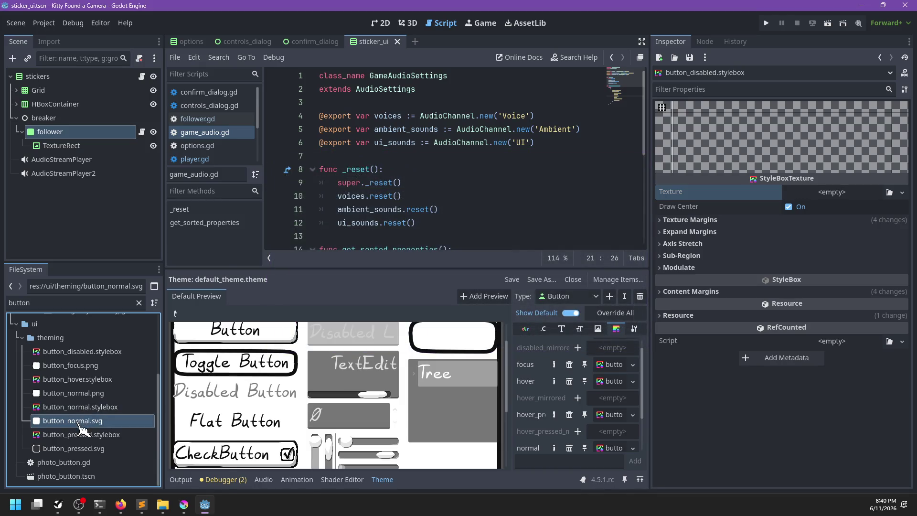
{"action": "right_click", "coordinate": [78, 420]}
{"action": "left_click", "coordinate": [118, 373]}
{"action": "type", "text": "tab_.svg"}
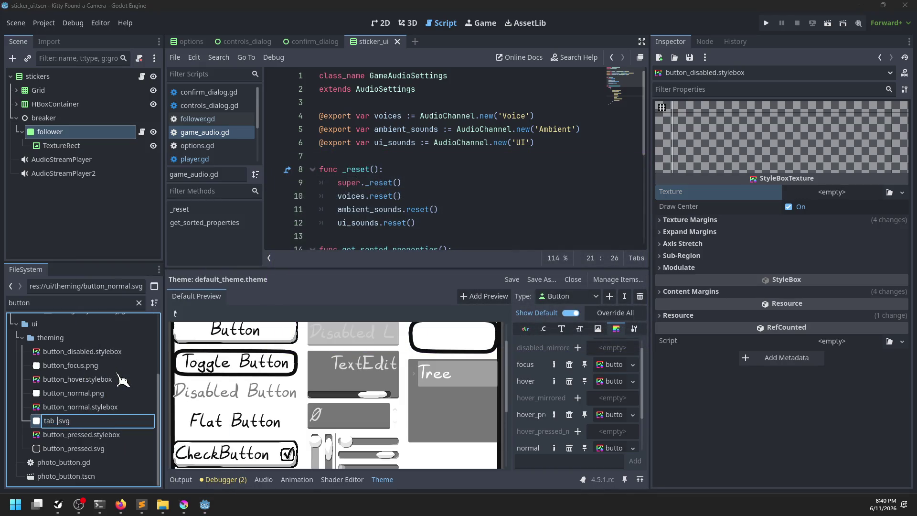
{"action": "type", "text": "al"}
{"action": "key", "text": "Return"}
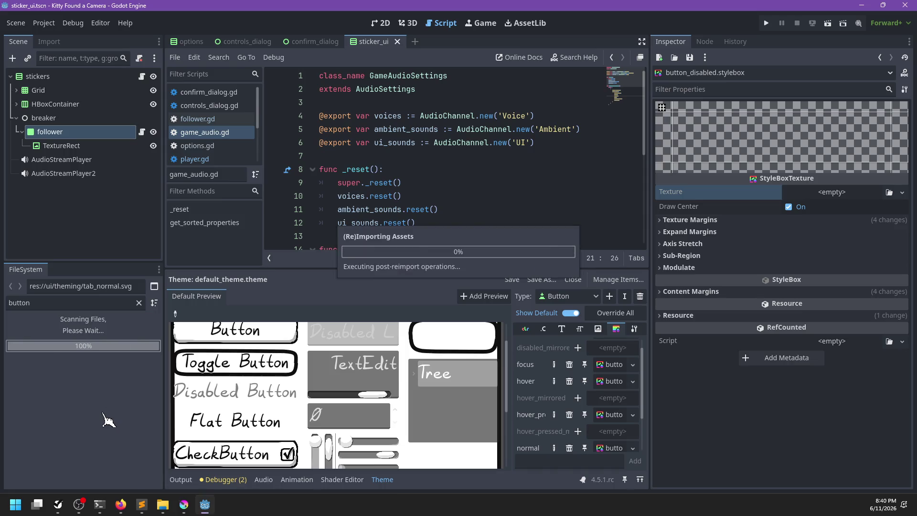
{"action": "left_click", "coordinate": [93, 436]}
{"action": "mouse_move", "coordinate": [71, 380]}
{"action": "left_mouse_down"}
{"action": "mouse_move", "coordinate": [590, 317]}
{"action": "mouse_move", "coordinate": [844, 203]}
{"action": "left_mouse_up"}
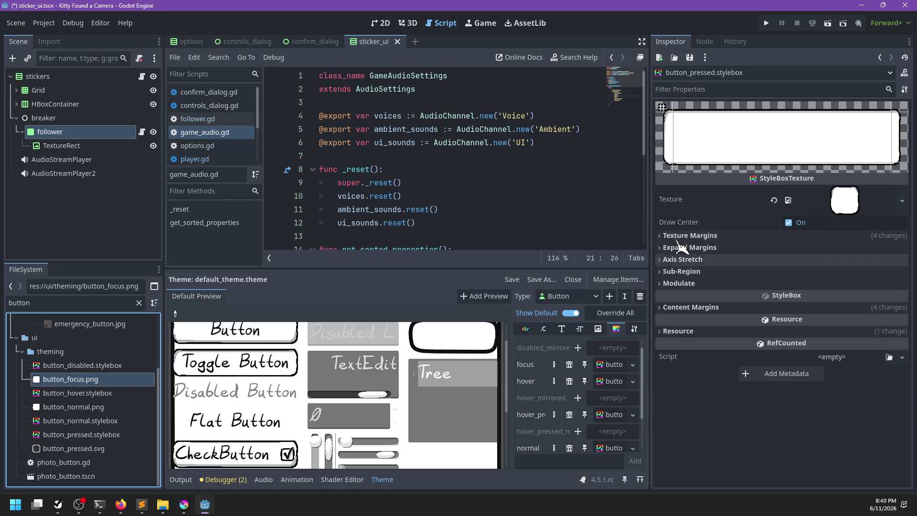
Set all four texture margins of button_pressed.stylebox to 16 px.
{"action": "left_click", "coordinate": [688, 235]}
{"action": "left_click_drag", "start_coordinate": [833, 249], "coordinate": [823, 250]}
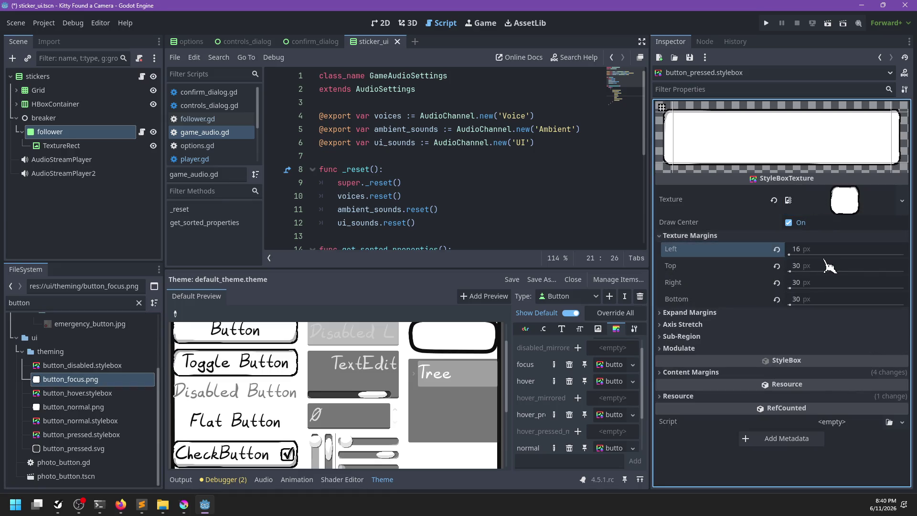
{"action": "left_click", "coordinate": [821, 269]}
{"action": "type", "text": "16"}
{"action": "left_click", "coordinate": [821, 285]}
{"action": "type", "text": "16"}
{"action": "left_click", "coordinate": [816, 299]}
{"action": "type", "text": "1"}
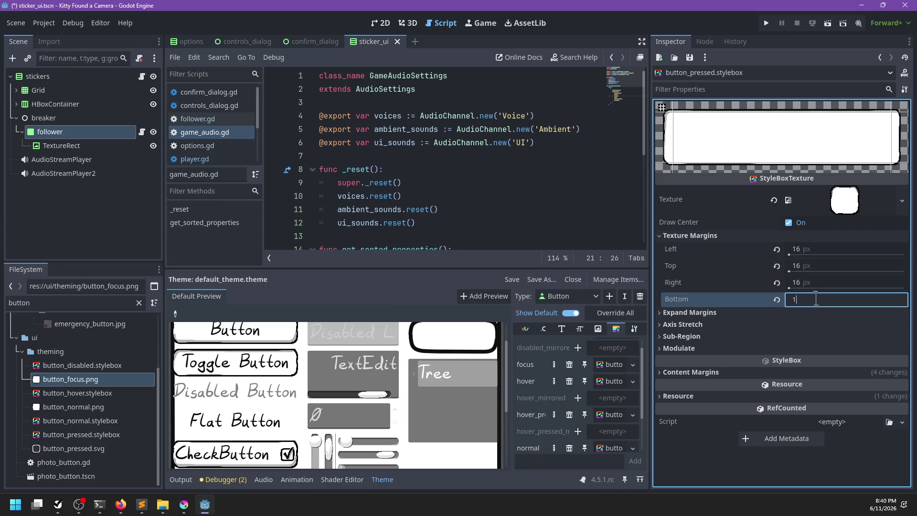
{"action": "type", "text": "6"}
{"action": "key", "text": "Return"}
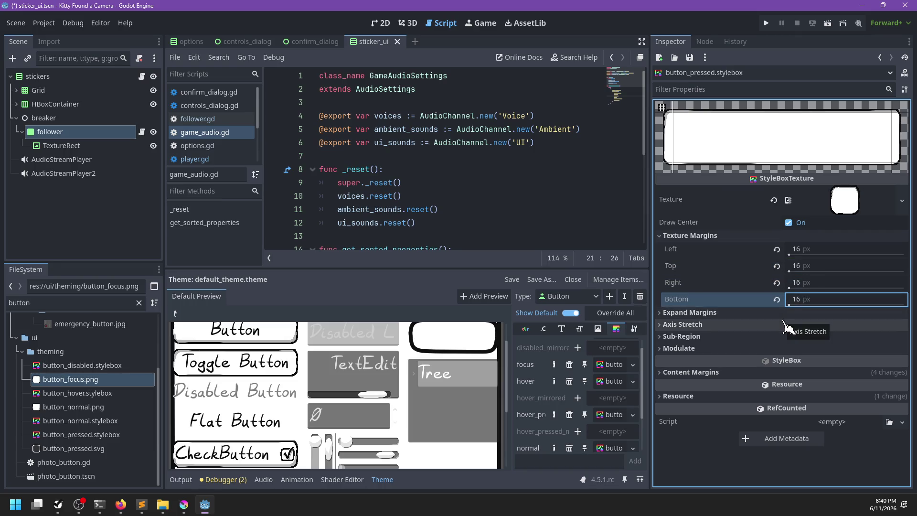
Set the content margins to 6 px and save.
{"action": "left_click", "coordinate": [712, 318]}
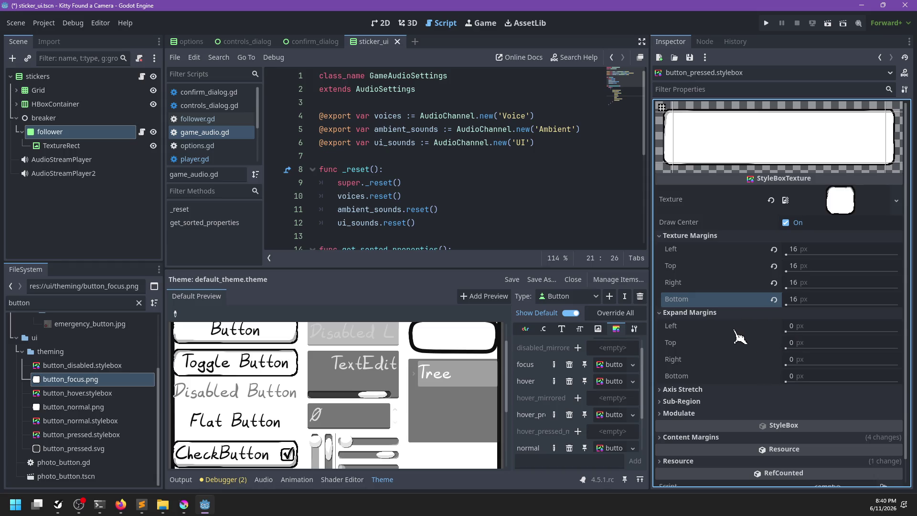
{"action": "left_click", "coordinate": [722, 314]}
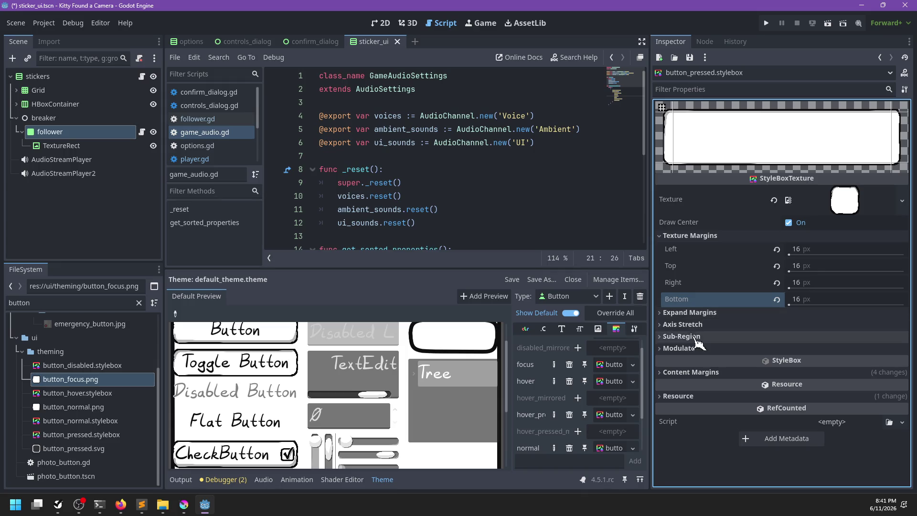
{"action": "left_click", "coordinate": [689, 372]}
{"action": "left_click", "coordinate": [806, 386]}
{"action": "type", "text": "6"}
{"action": "left_click", "coordinate": [811, 416]}
{"action": "type", "text": "6"}
{"action": "key", "text": "Return"}
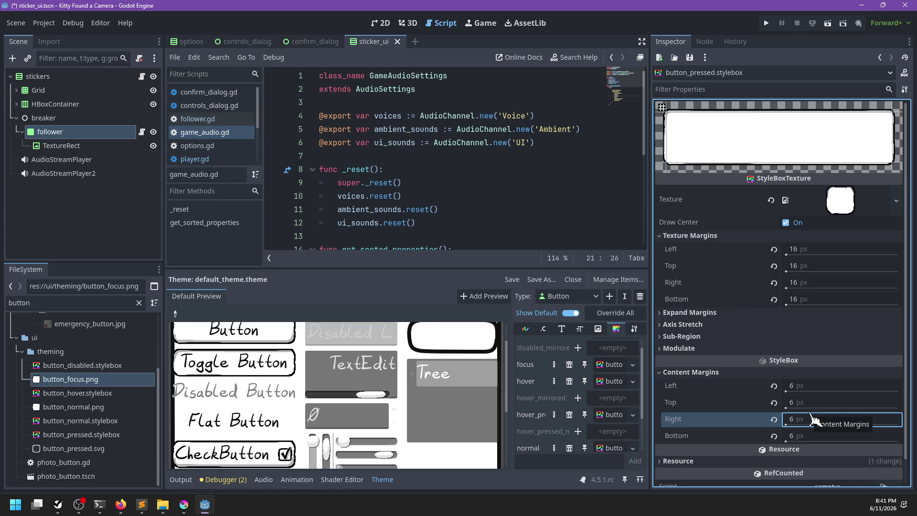
{"action": "key", "text": "ctrl+s"}
{"action": "left_click", "coordinate": [721, 371]}
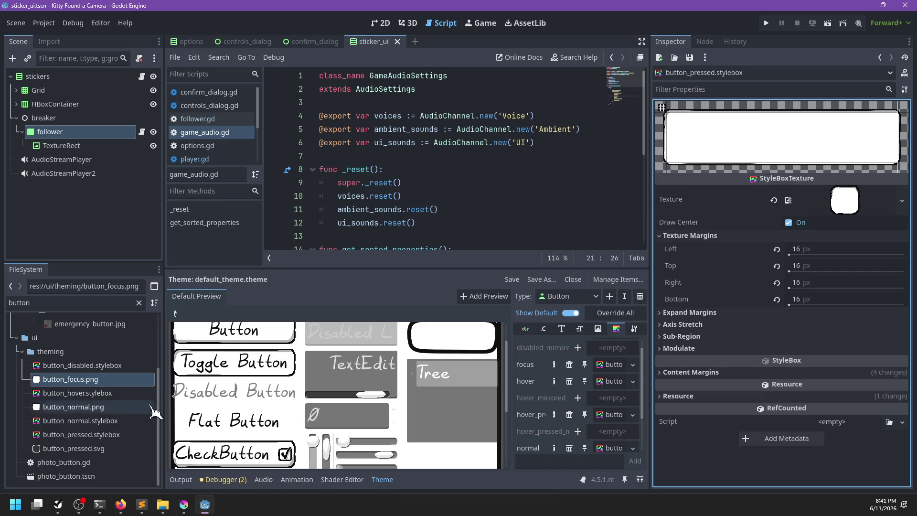
{"action": "scroll", "coordinate": [449, 344], "scroll_direction": "up", "scroll_amount": 2}
{"action": "scroll", "coordinate": [264, 363], "scroll_direction": "down", "scroll_amount": 1}
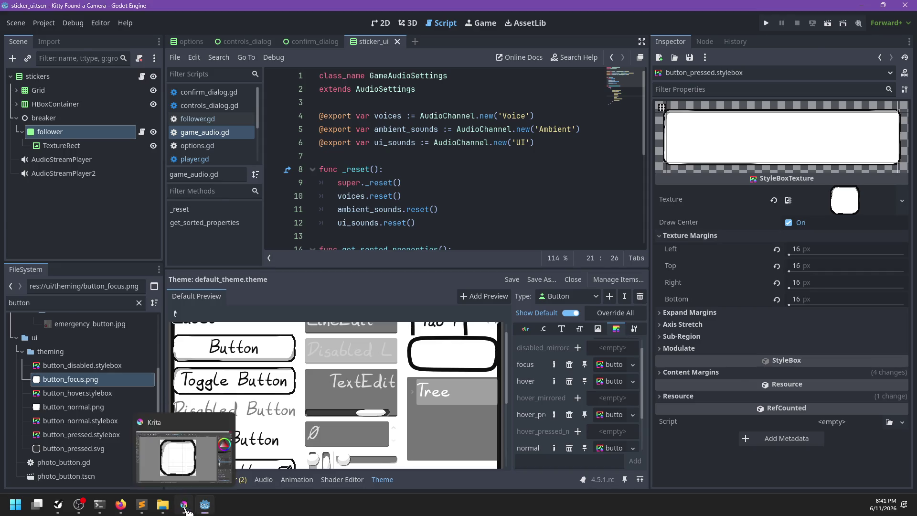
{"action": "left_click", "coordinate": [184, 504]}
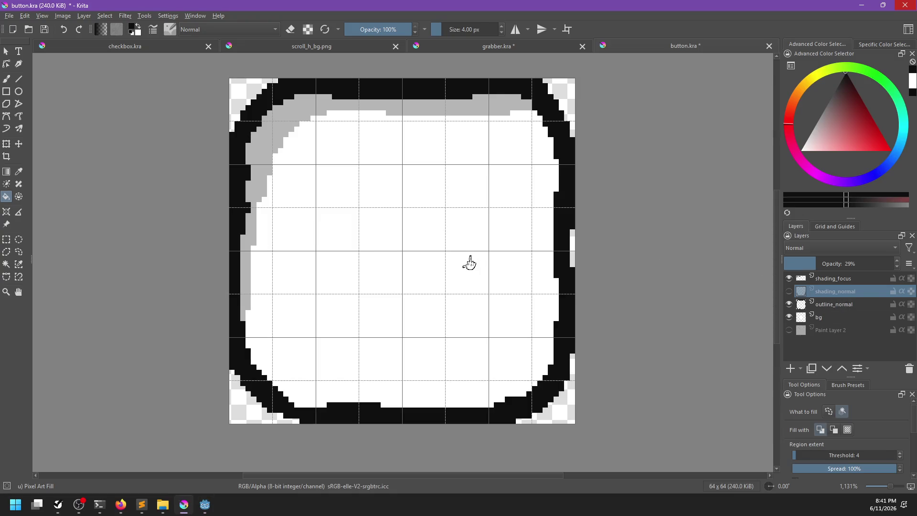
Add a paint layer above outline_normal and brush black over the left and top inner edges.
{"action": "left_click", "coordinate": [833, 304]}
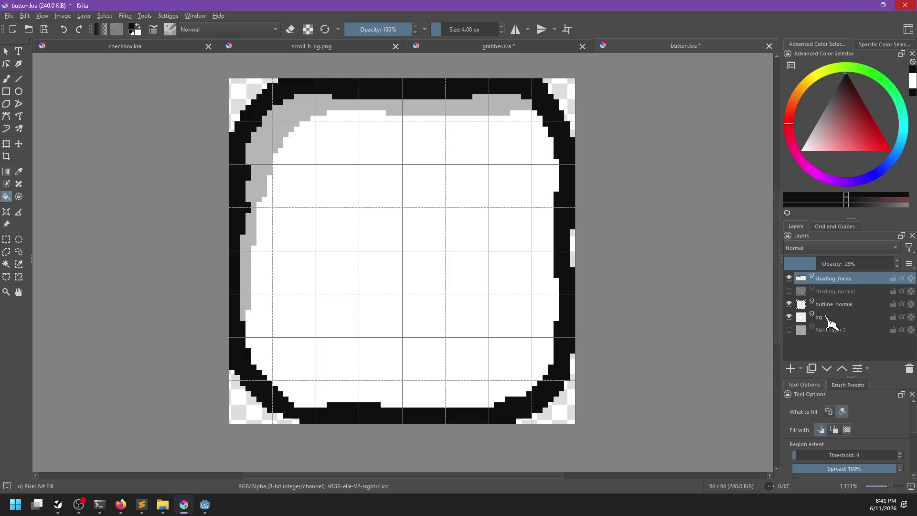
{"action": "left_click", "coordinate": [790, 369]}
{"action": "key", "text": "b"}
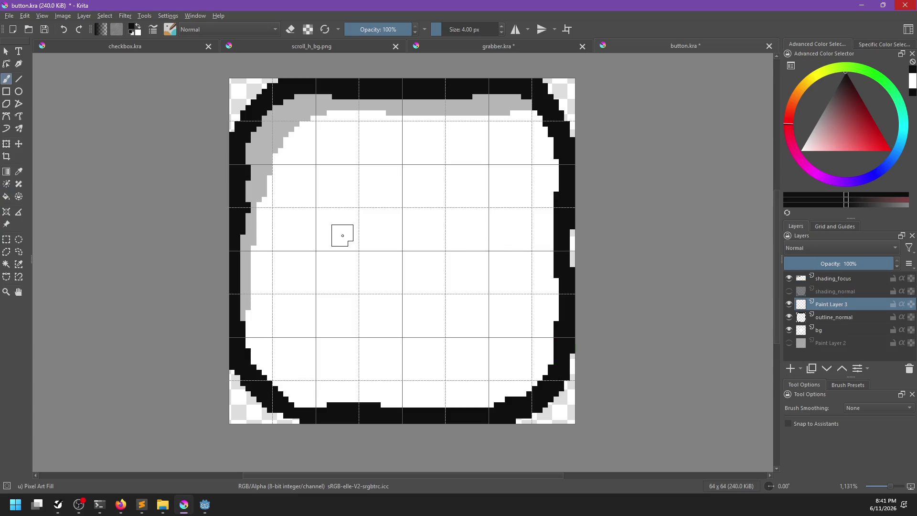
{"action": "mouse_move", "coordinate": [235, 161]}
{"action": "left_mouse_down"}
{"action": "mouse_move", "coordinate": [258, 115]}
{"action": "mouse_move", "coordinate": [254, 158]}
{"action": "mouse_move", "coordinate": [278, 114]}
{"action": "mouse_move", "coordinate": [341, 98]}
{"action": "mouse_move", "coordinate": [537, 110]}
{"action": "mouse_move", "coordinate": [557, 148]}
{"action": "mouse_move", "coordinate": [559, 227]}
{"action": "mouse_move", "coordinate": [537, 355]}
{"action": "mouse_move", "coordinate": [512, 381]}
{"action": "mouse_move", "coordinate": [463, 397]}
{"action": "mouse_move", "coordinate": [330, 397]}
{"action": "left_mouse_up"}
{"action": "key", "text": "ctrl+z"}
{"action": "key", "text": "ctrl+z"}
{"action": "key", "text": "ctrl+z"}
{"action": "left_click_drag", "start_coordinate": [241, 282], "coordinate": [241, 153]}
{"action": "key", "text": "ctrl+z"}
{"action": "mouse_move", "coordinate": [241, 287]}
{"action": "left_mouse_down"}
{"action": "mouse_move", "coordinate": [243, 227]}
{"action": "mouse_move", "coordinate": [269, 140]}
{"action": "mouse_move", "coordinate": [342, 107]}
{"action": "mouse_move", "coordinate": [478, 110]}
{"action": "left_mouse_up"}
{"action": "key", "text": "ctrl+z"}
{"action": "mouse_move", "coordinate": [240, 283]}
{"action": "left_mouse_down"}
{"action": "mouse_move", "coordinate": [244, 154]}
{"action": "mouse_move", "coordinate": [266, 117]}
{"action": "mouse_move", "coordinate": [322, 101]}
{"action": "mouse_move", "coordinate": [532, 105]}
{"action": "left_mouse_up"}
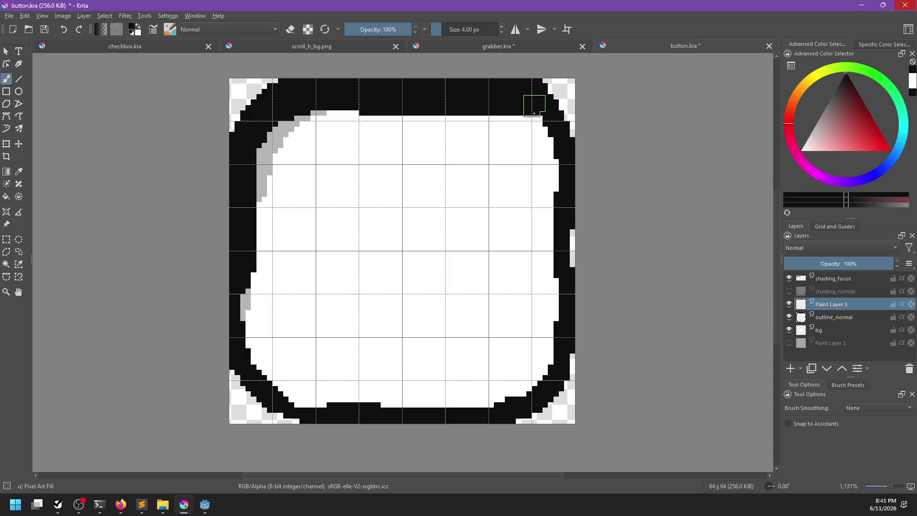
Group the new layer into a group named pressed and name the layer outline.
{"action": "double_click", "coordinate": [837, 304]}
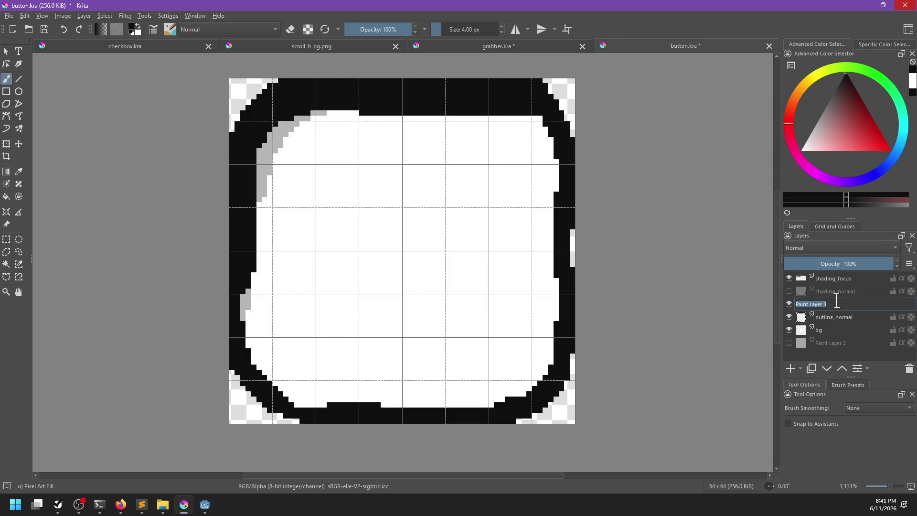
{"action": "type", "text": "presed"}
{"action": "key", "text": "Return"}
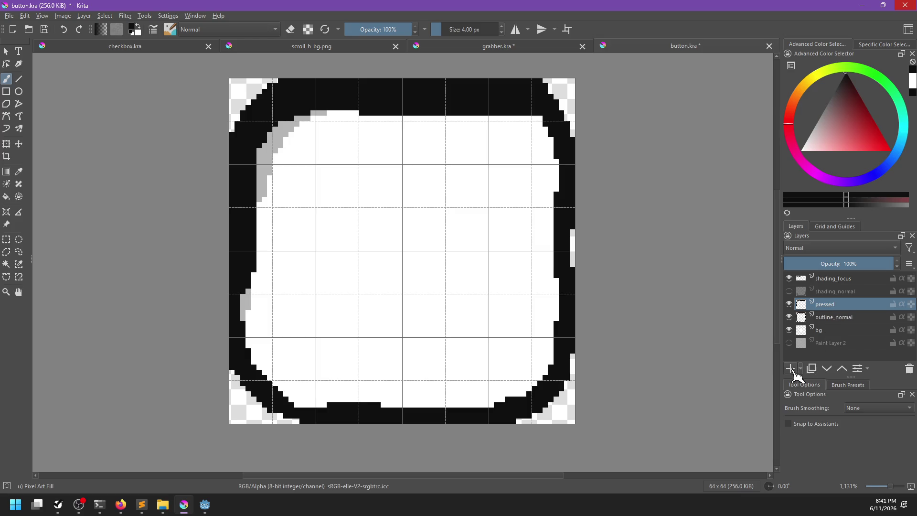
{"action": "key", "text": "ctrl+g"}
{"action": "double_click", "coordinate": [834, 303]}
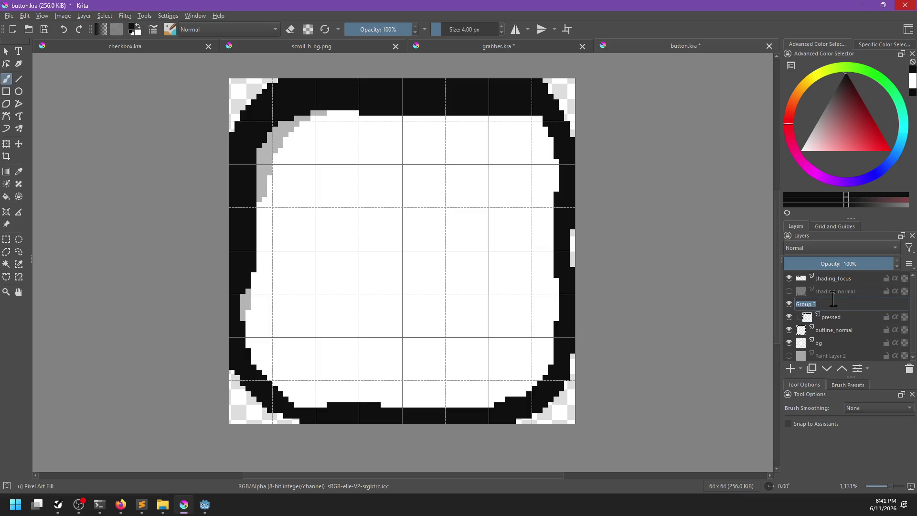
{"action": "type", "text": "d"}
{"action": "key", "text": "Return"}
{"action": "double_click", "coordinate": [834, 317]}
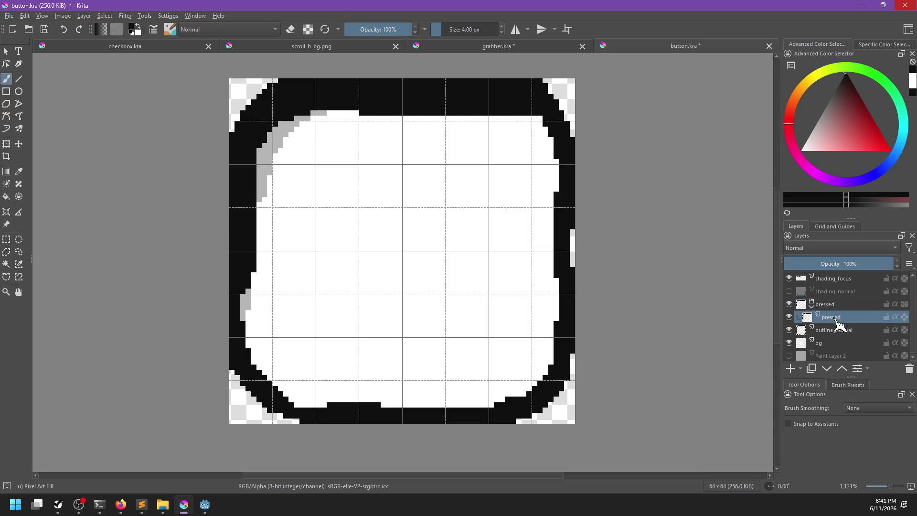
{"action": "type", "text": "outline"}
{"action": "key", "text": "Return"}
Add a layer named shading in the group at about 28% opacity.
{"action": "left_click", "coordinate": [791, 369]}
{"action": "double_click", "coordinate": [831, 317]}
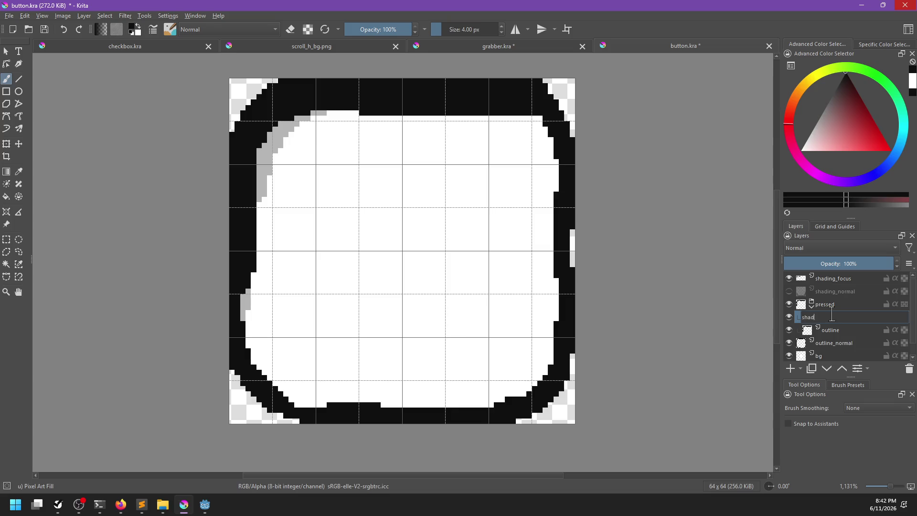
{"action": "type", "text": "ding"}
{"action": "key", "text": "Return"}
{"action": "left_click_drag", "start_coordinate": [849, 260], "coordinate": [808, 262]}
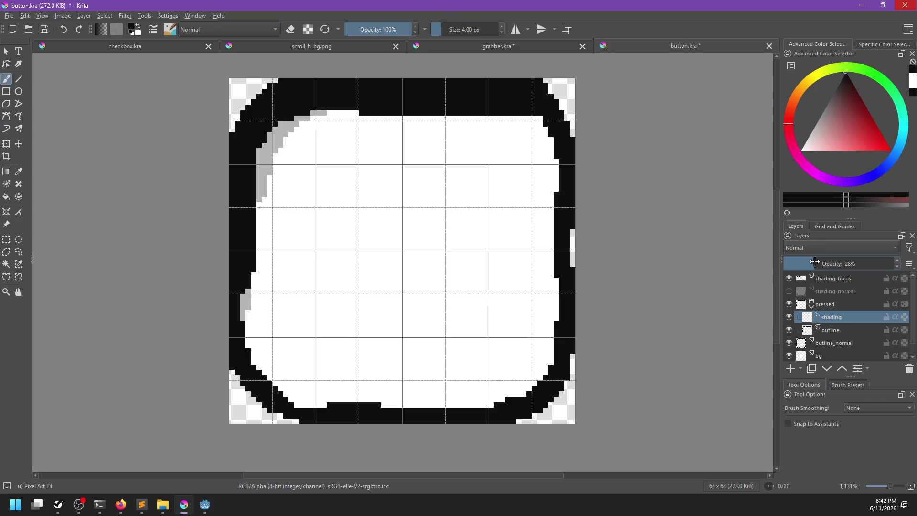
Hide shading_focus and brush grey shading along the left and top inner edges, erasing stray pixels.
{"action": "left_click", "coordinate": [789, 278]}
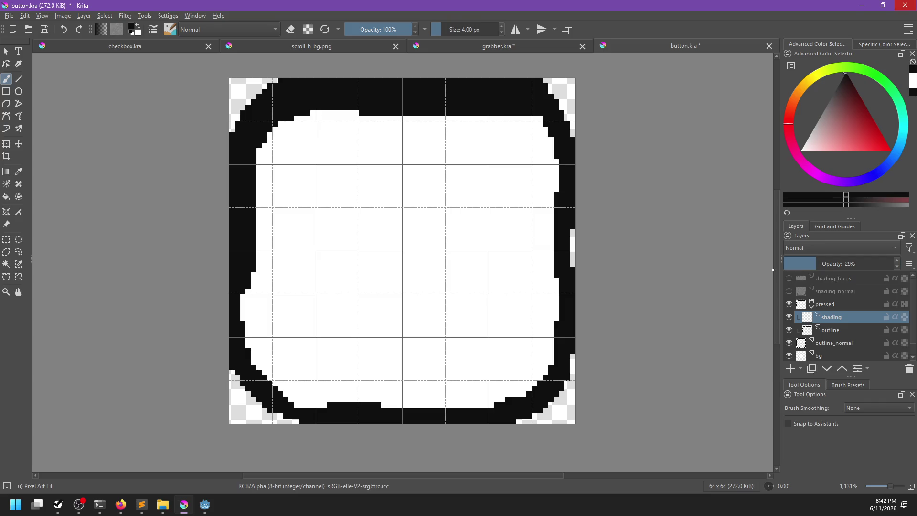
{"action": "mouse_move", "coordinate": [252, 293]}
{"action": "left_mouse_down"}
{"action": "mouse_move", "coordinate": [261, 150]}
{"action": "mouse_move", "coordinate": [356, 106]}
{"action": "mouse_move", "coordinate": [492, 107]}
{"action": "left_mouse_up"}
{"action": "left_click_drag", "start_coordinate": [246, 282], "coordinate": [253, 382]}
{"action": "left_click_drag", "start_coordinate": [299, 122], "coordinate": [542, 119]}
{"action": "mouse_move", "coordinate": [267, 157]}
{"action": "left_mouse_down"}
{"action": "mouse_move", "coordinate": [311, 139]}
{"action": "mouse_move", "coordinate": [459, 133]}
{"action": "mouse_move", "coordinate": [554, 135]}
{"action": "mouse_move", "coordinate": [557, 162]}
{"action": "left_mouse_up"}
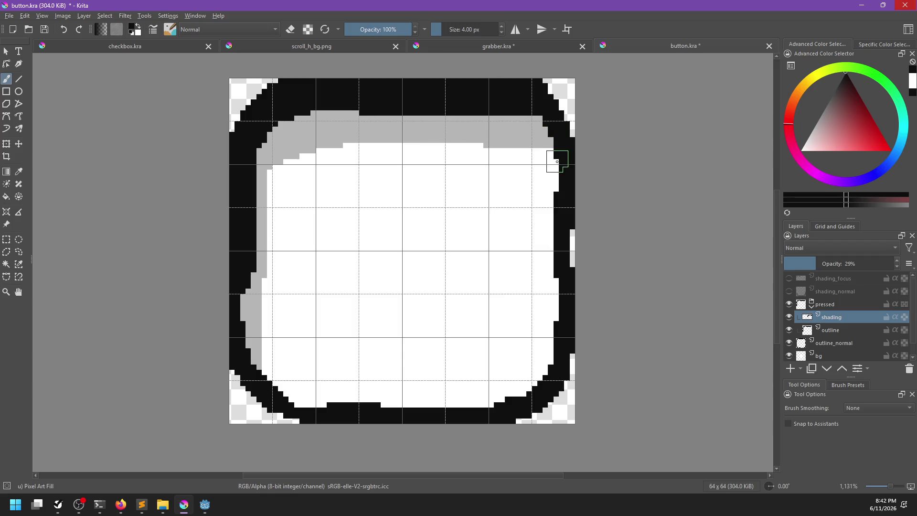
{"action": "key", "text": "e"}
{"action": "left_click_drag", "start_coordinate": [283, 168], "coordinate": [300, 165]}
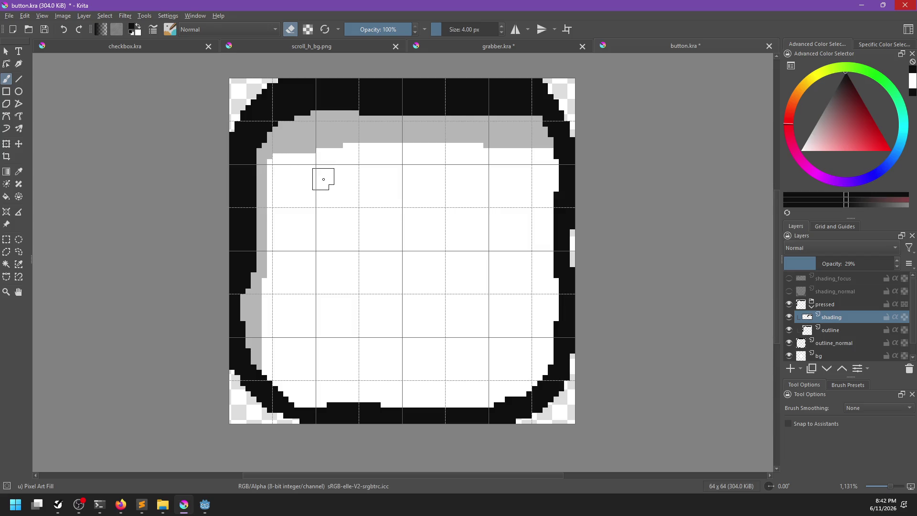
{"action": "key", "text": "p"}
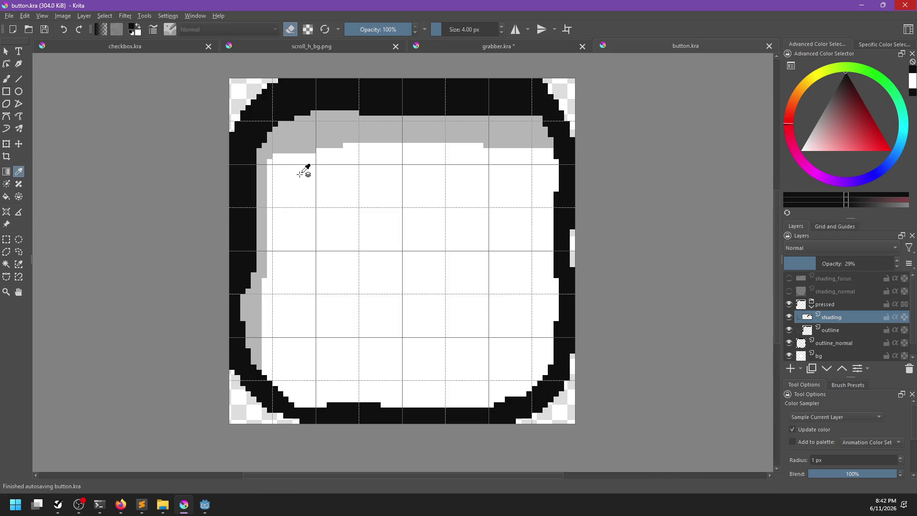
Export the image as button_pressed.png and return to Godot.
{"action": "key", "text": "ctrl+shift+e"}
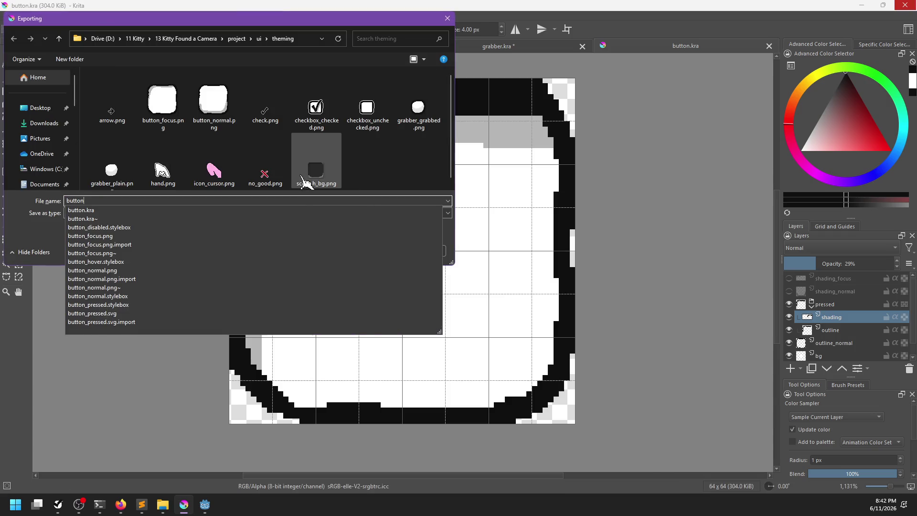
{"action": "type", "text": "_pre"}
{"action": "type", "text": "ssed.png"}
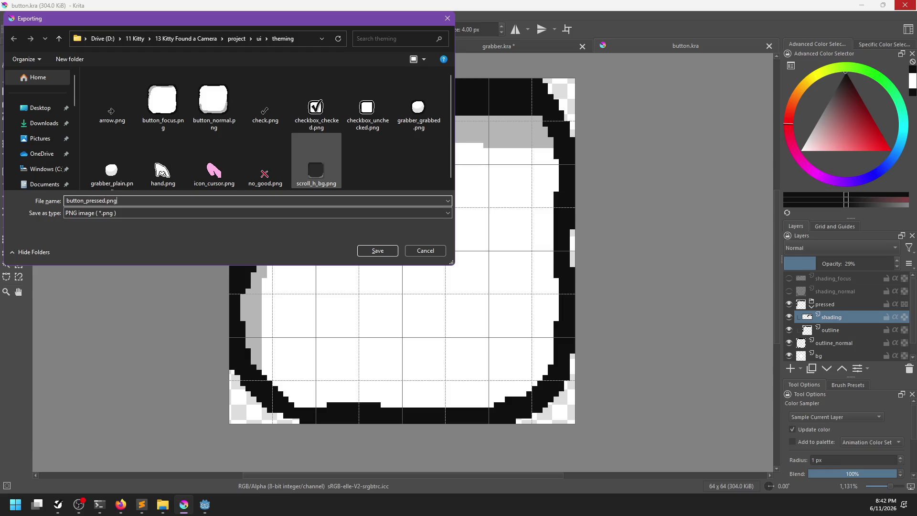
{"action": "key", "text": "Return"}
{"action": "key", "text": "Return"}
{"action": "key", "text": "alt+Tab"}
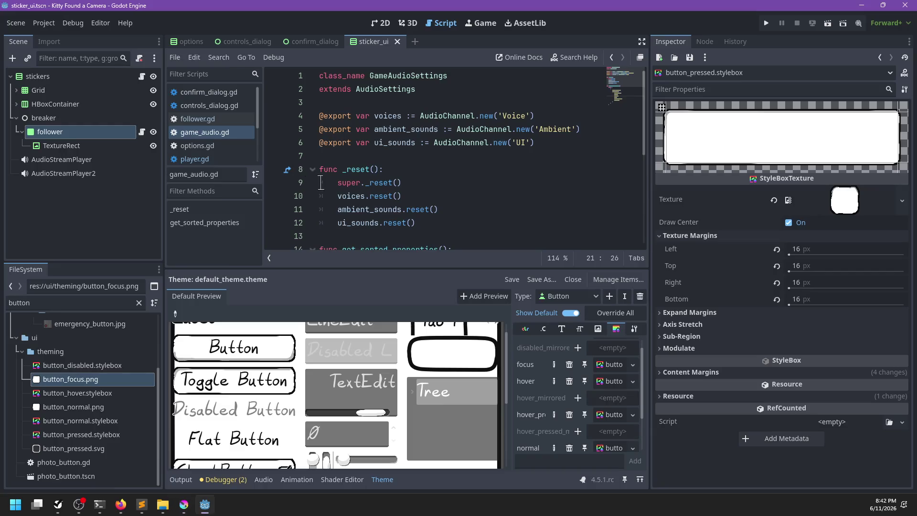
Set button_pressed.png as the pressed stylebox texture, try the Button preview, and save.
{"action": "left_click_drag", "start_coordinate": [84, 436], "coordinate": [846, 202]}
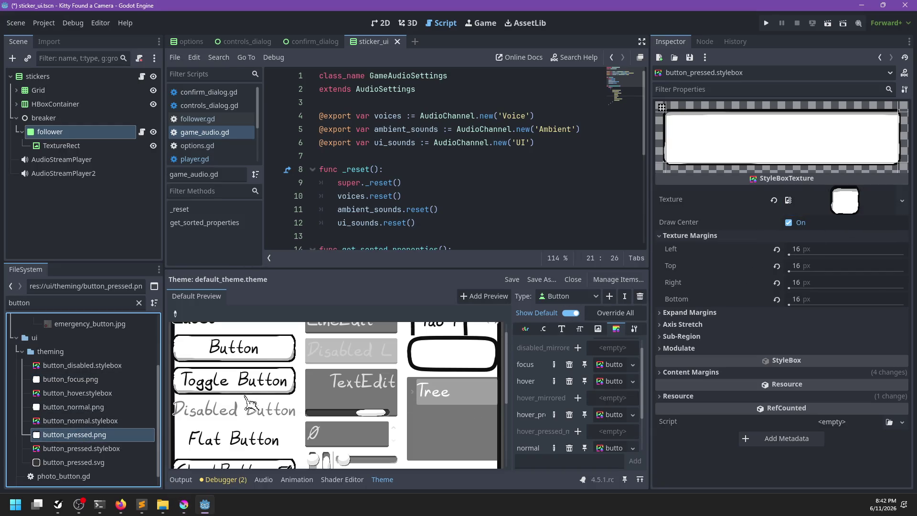
{"action": "left_click", "coordinate": [279, 352]}
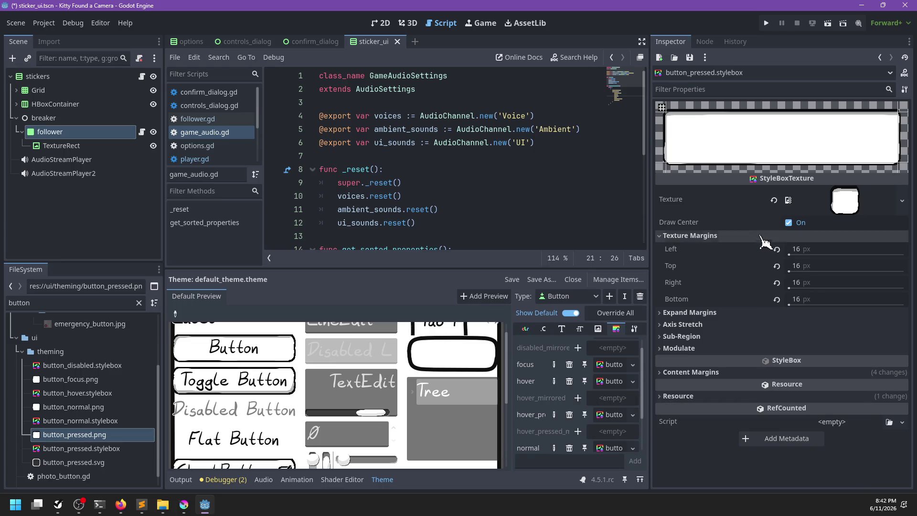
{"action": "key", "text": "ctrl+s"}
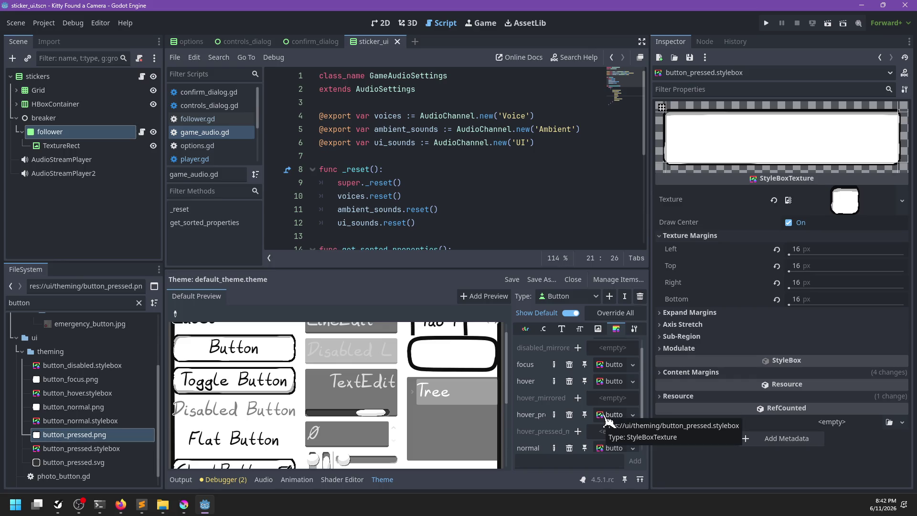
{"action": "left_click", "coordinate": [98, 449]}
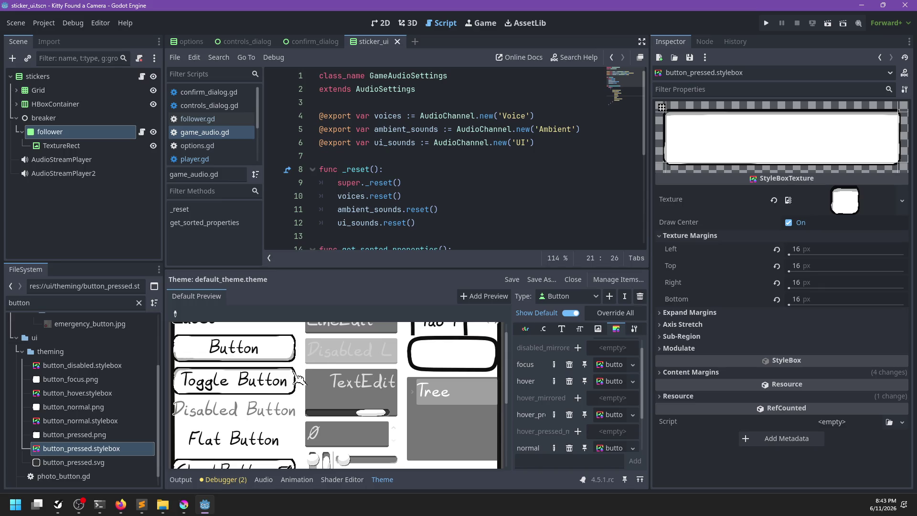
{"action": "scroll", "coordinate": [297, 415], "scroll_direction": "down", "scroll_amount": 2}
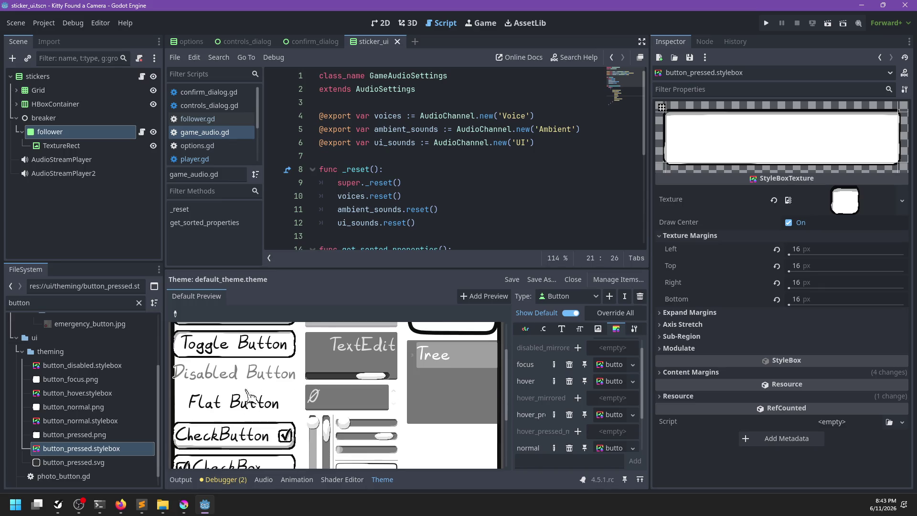
{"action": "scroll", "coordinate": [249, 410], "scroll_direction": "up", "scroll_amount": 2}
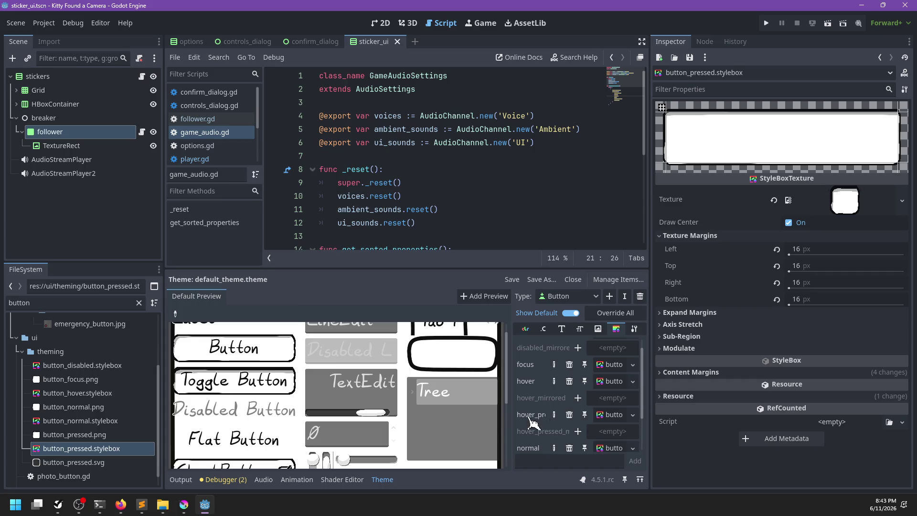
{"action": "scroll", "coordinate": [555, 383], "scroll_direction": "up", "scroll_amount": 1}
{"action": "scroll", "coordinate": [555, 384], "scroll_direction": "down", "scroll_amount": 2}
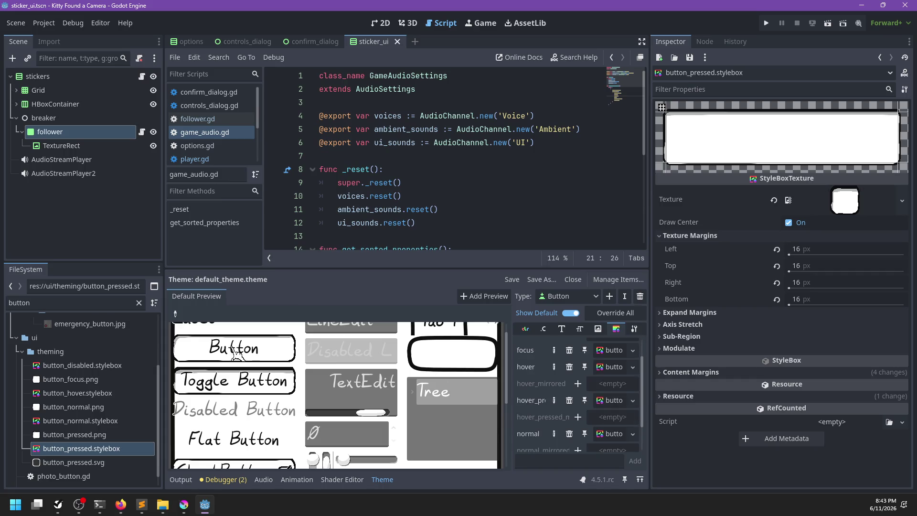
{"action": "scroll", "coordinate": [267, 404], "scroll_direction": "up", "scroll_amount": 1}
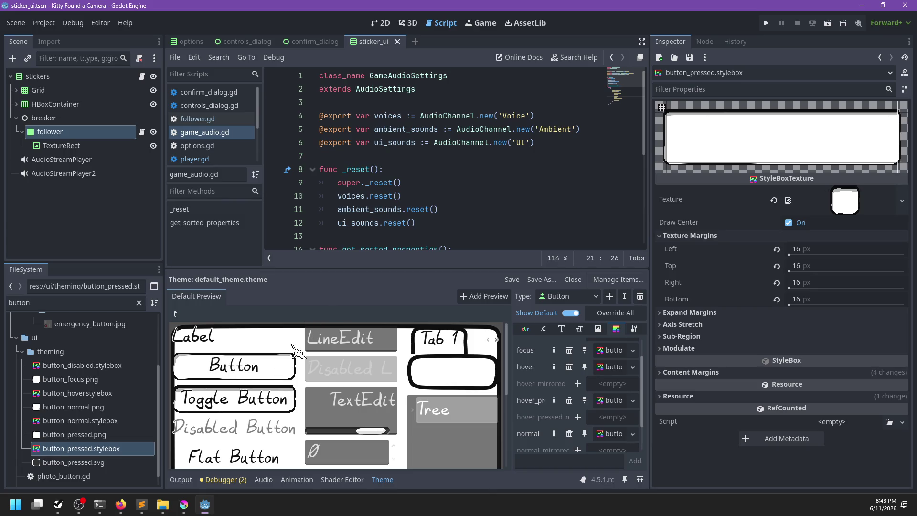
{"action": "left_click", "coordinate": [242, 410]}
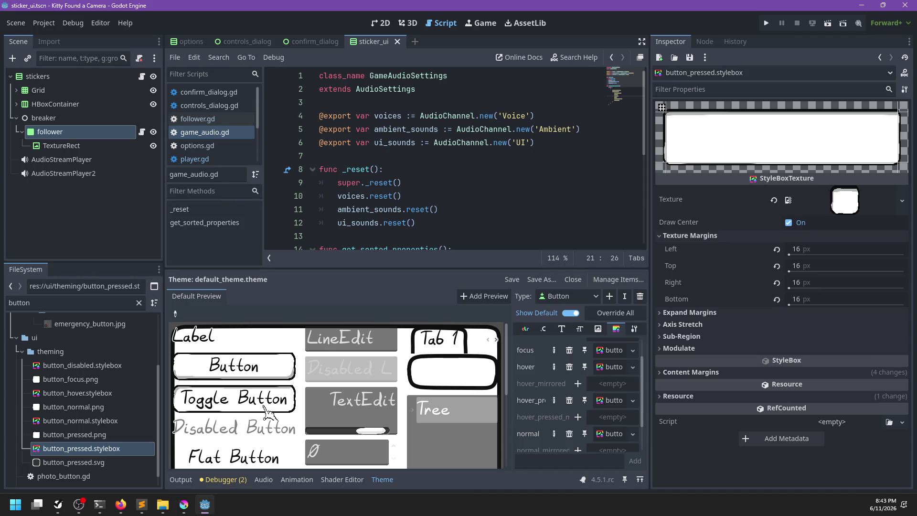
{"action": "scroll", "coordinate": [265, 412], "scroll_direction": "down", "scroll_amount": 2}
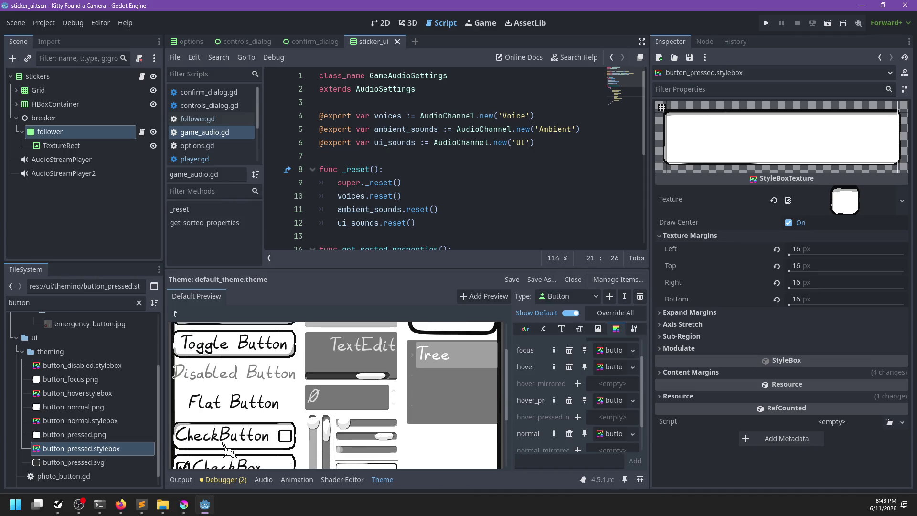
{"action": "left_click", "coordinate": [227, 449]}
{"action": "scroll", "coordinate": [306, 383], "scroll_direction": "down", "scroll_amount": 2}
{"action": "left_click", "coordinate": [280, 417]}
{"action": "left_click", "coordinate": [266, 423]}
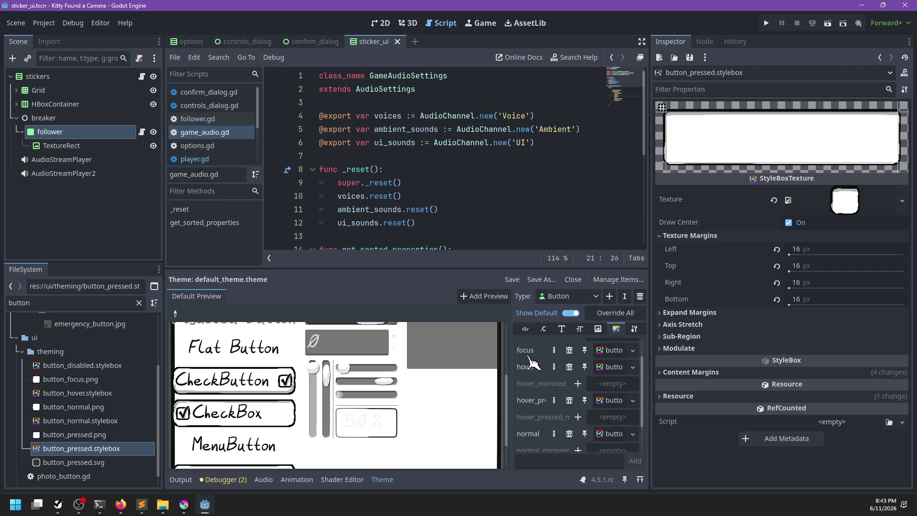
{"action": "left_click", "coordinate": [555, 297]}
Select CheckBox as the theme type being edited, after briefly viewing Button.
{"action": "left_click", "coordinate": [554, 300]}
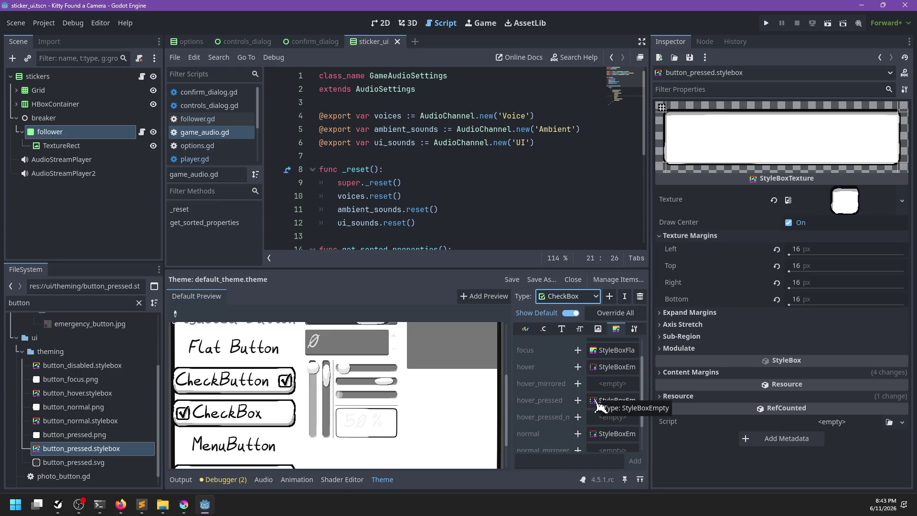
{"action": "scroll", "coordinate": [583, 410], "scroll_direction": "up", "scroll_amount": 2}
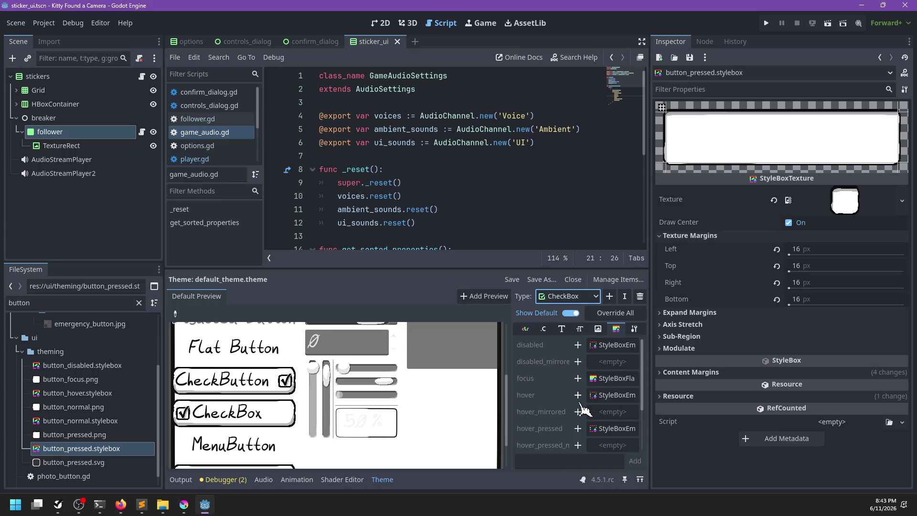
{"action": "left_click", "coordinate": [556, 297]}
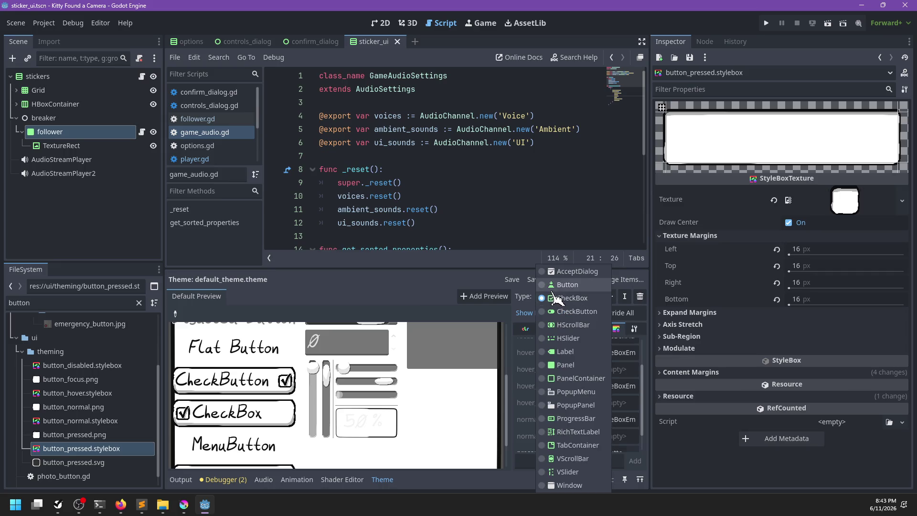
{"action": "left_click", "coordinate": [556, 286]}
{"action": "left_click", "coordinate": [562, 296]}
{"action": "left_click", "coordinate": [570, 298]}
Override CheckBox hover_pressed with button_hover.stylebox, save, and uncheck the preview CheckButton.
{"action": "left_click", "coordinate": [577, 386]}
{"action": "left_click_drag", "start_coordinate": [120, 448], "coordinate": [94, 451]}
{"action": "mouse_move", "coordinate": [76, 392]}
{"action": "left_mouse_down"}
{"action": "mouse_move", "coordinate": [631, 396]}
{"action": "mouse_move", "coordinate": [603, 396]}
{"action": "left_mouse_up"}
{"action": "scroll", "coordinate": [557, 406], "scroll_direction": "down", "scroll_amount": 1}
{"action": "key", "text": "ctrl+s"}
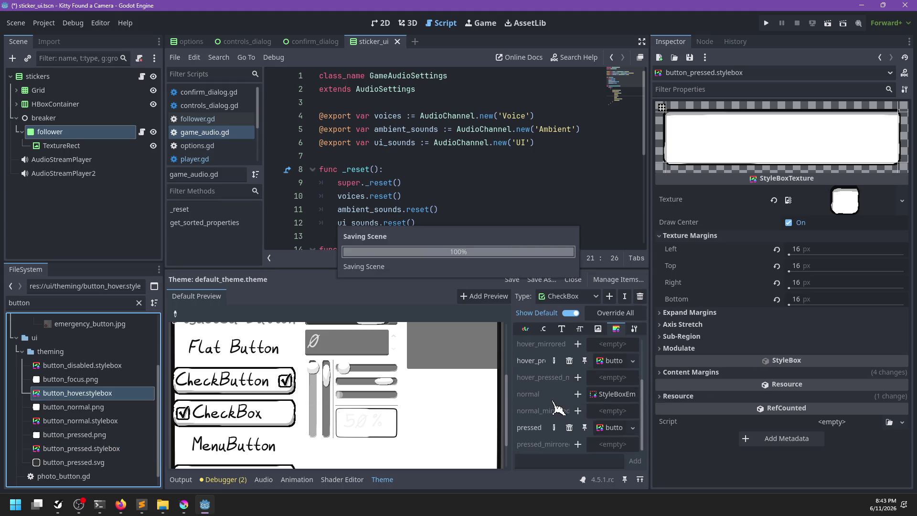
{"action": "left_click", "coordinate": [267, 381]}
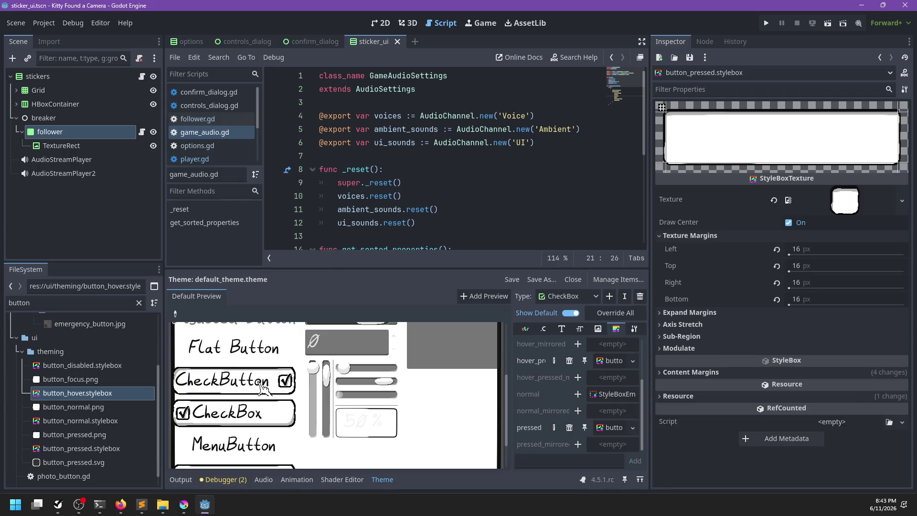
Switch to CheckButton and assign the button stylebox to its hover_pressed override.
{"action": "left_click", "coordinate": [264, 388]}
{"action": "left_click", "coordinate": [568, 296]}
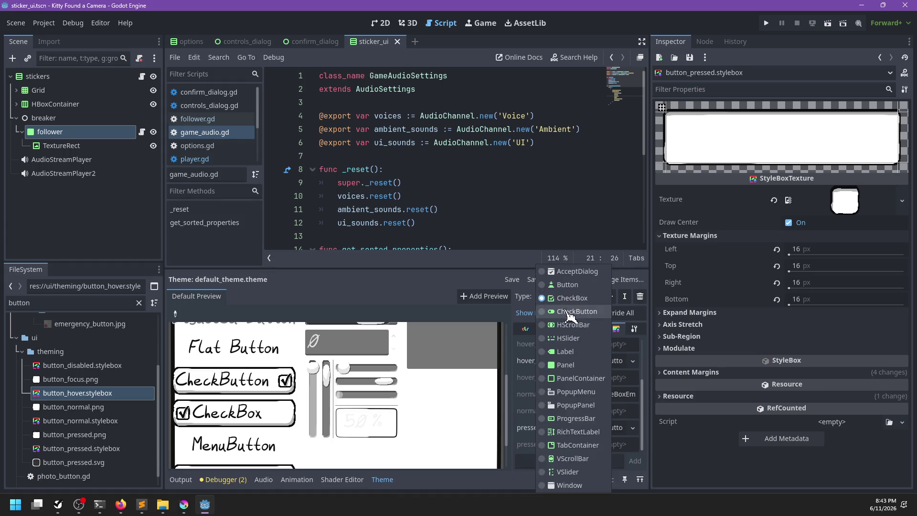
{"action": "left_click", "coordinate": [603, 377]}
{"action": "left_click", "coordinate": [578, 361]}
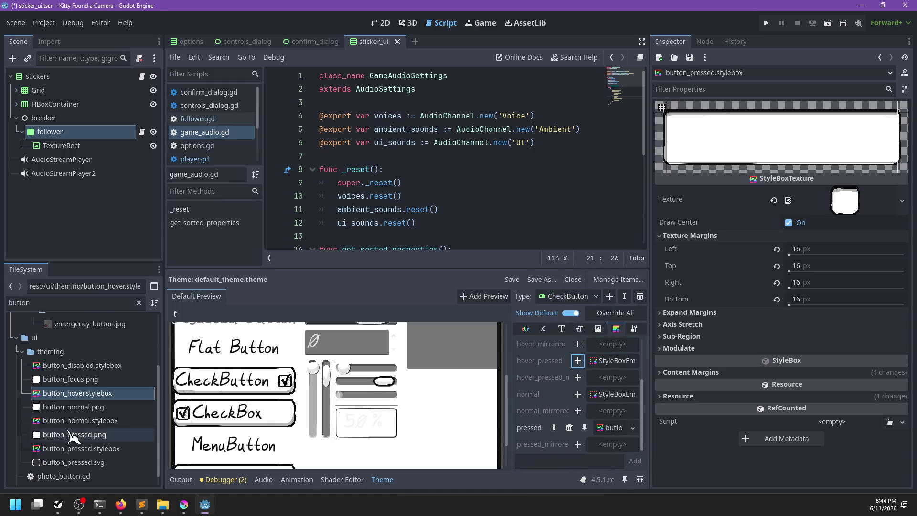
{"action": "mouse_move", "coordinate": [73, 398]}
{"action": "left_mouse_down"}
{"action": "mouse_move", "coordinate": [550, 377]}
{"action": "mouse_move", "coordinate": [617, 371]}
{"action": "mouse_move", "coordinate": [611, 362]}
{"action": "left_mouse_up"}
Save the theme and toggle the preview CheckButton and CheckBox to check pressed looks.
{"action": "key", "text": "ctrl+s"}
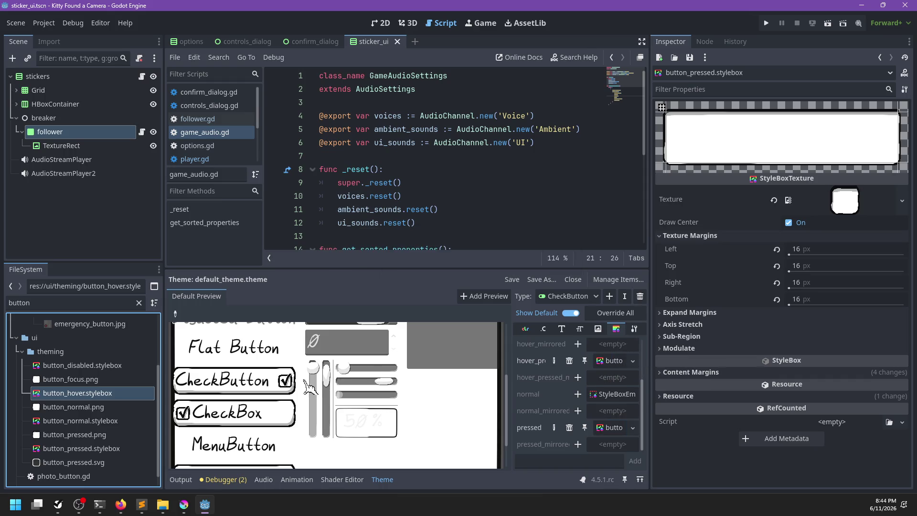
{"action": "left_click", "coordinate": [278, 387]}
{"action": "left_click", "coordinate": [276, 420]}
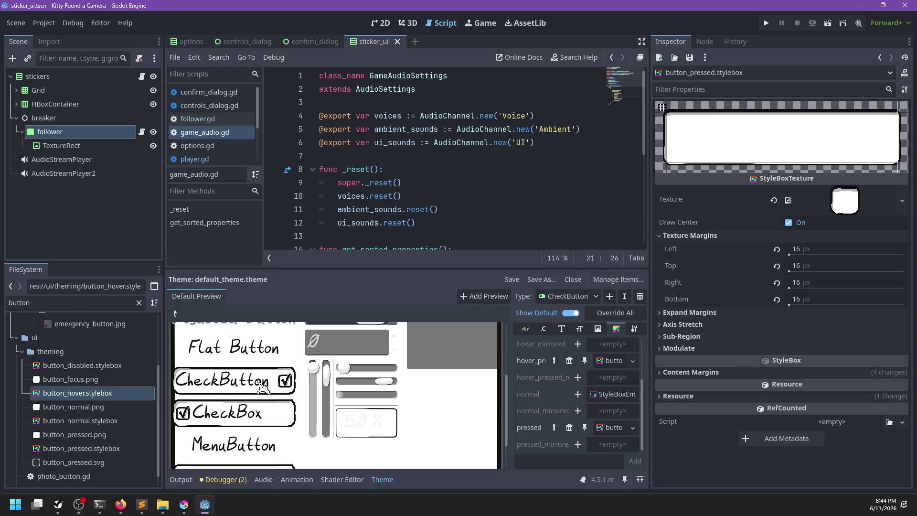
{"action": "scroll", "coordinate": [262, 386], "scroll_direction": "up", "scroll_amount": 3}
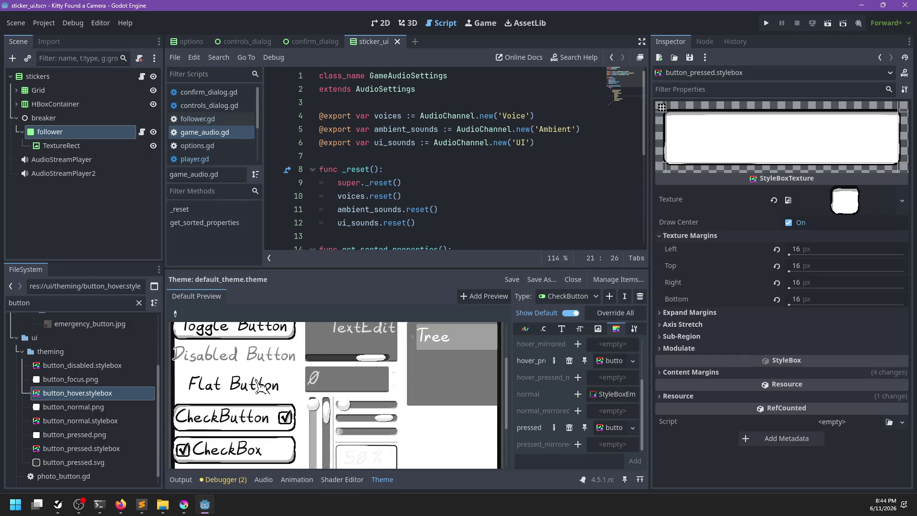
{"action": "scroll", "coordinate": [260, 384], "scroll_direction": "up", "scroll_amount": 3}
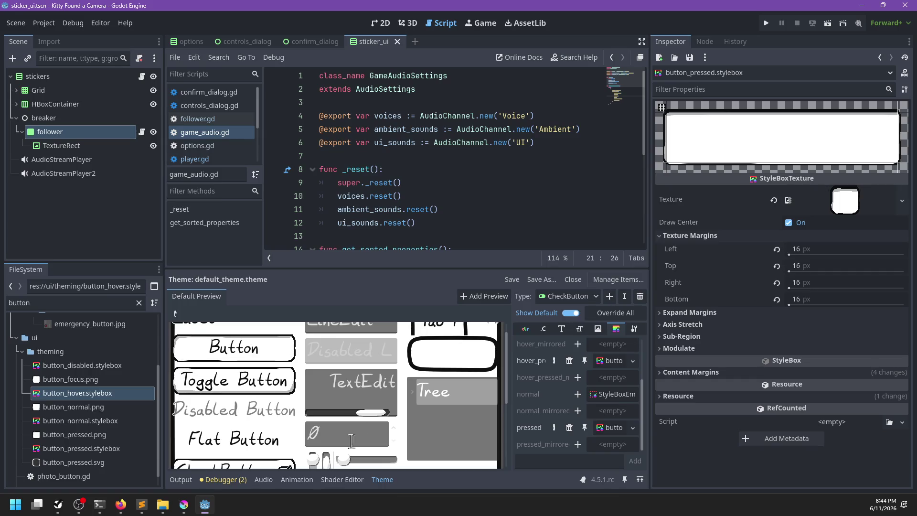
{"action": "scroll", "coordinate": [554, 400], "scroll_direction": "up", "scroll_amount": 2}
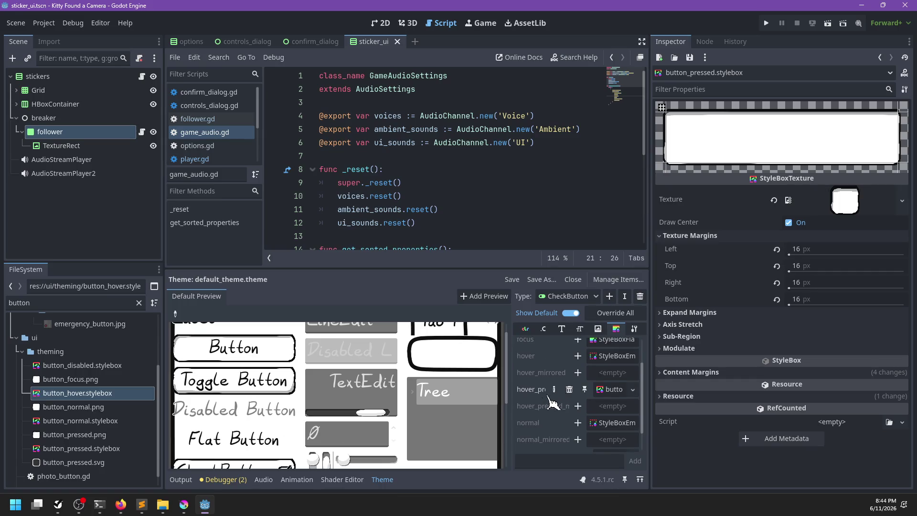
Switch the theme editor's Type back to Button.
{"action": "left_click", "coordinate": [569, 297]}
{"action": "left_click", "coordinate": [566, 285]}
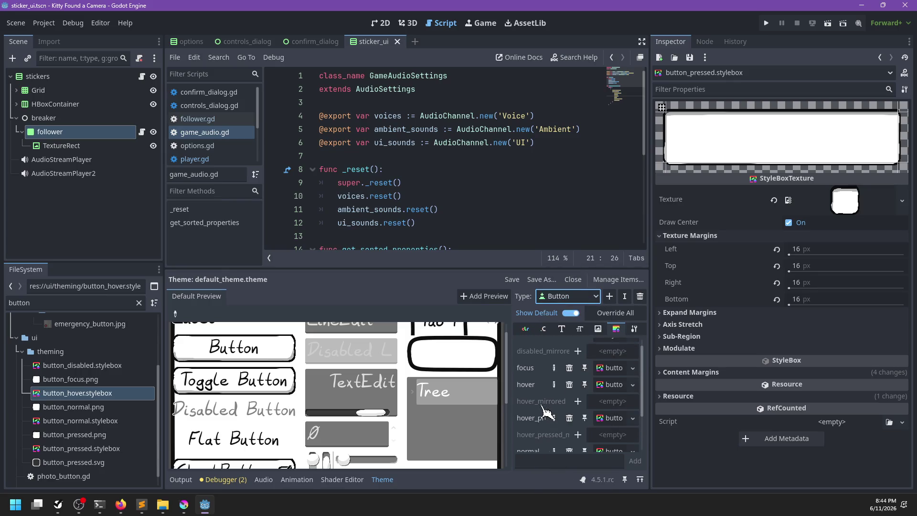
{"action": "mouse_move", "coordinate": [529, 378]}
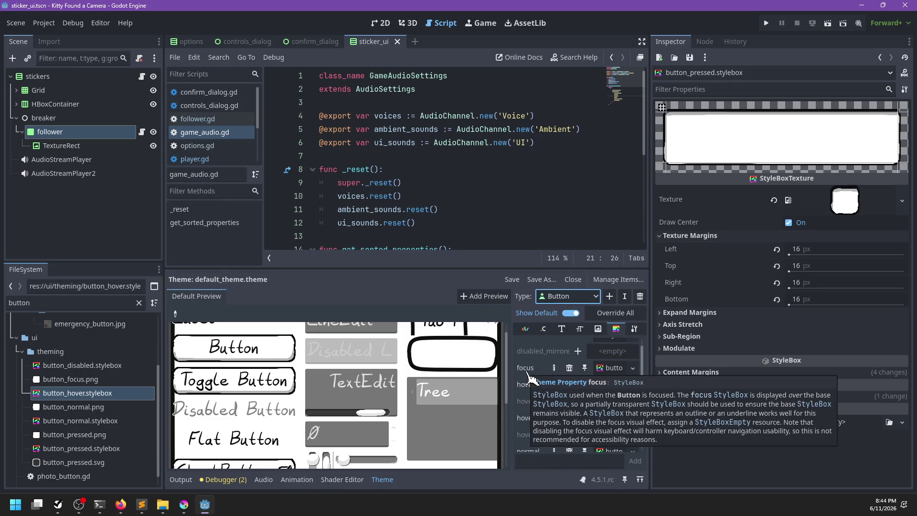
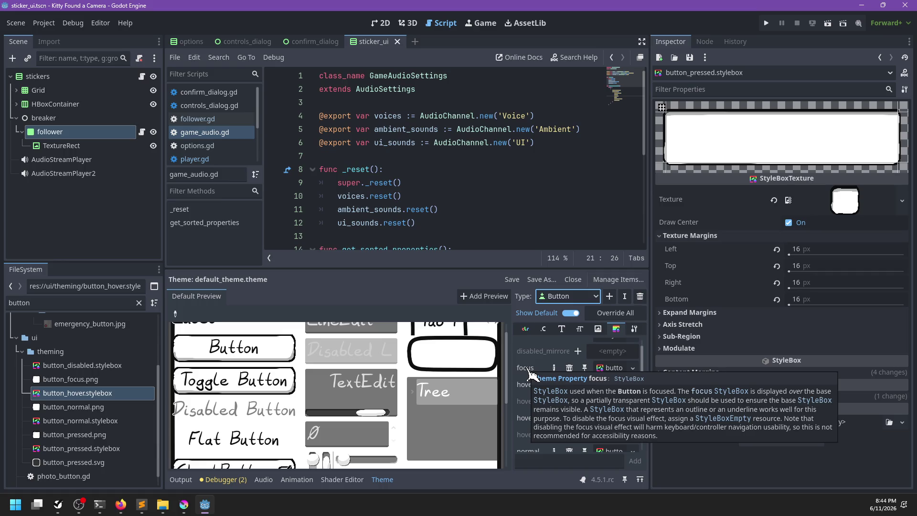
Remove the Button focus stylebox override and check the preview button's focus and pressed looks.
{"action": "key", "text": "alt+Tab"}
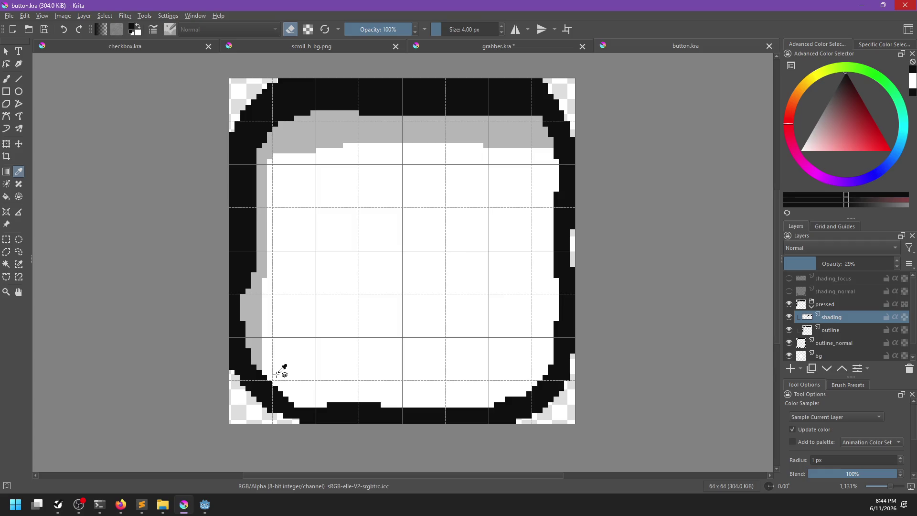
{"action": "key", "text": "alt+Tab"}
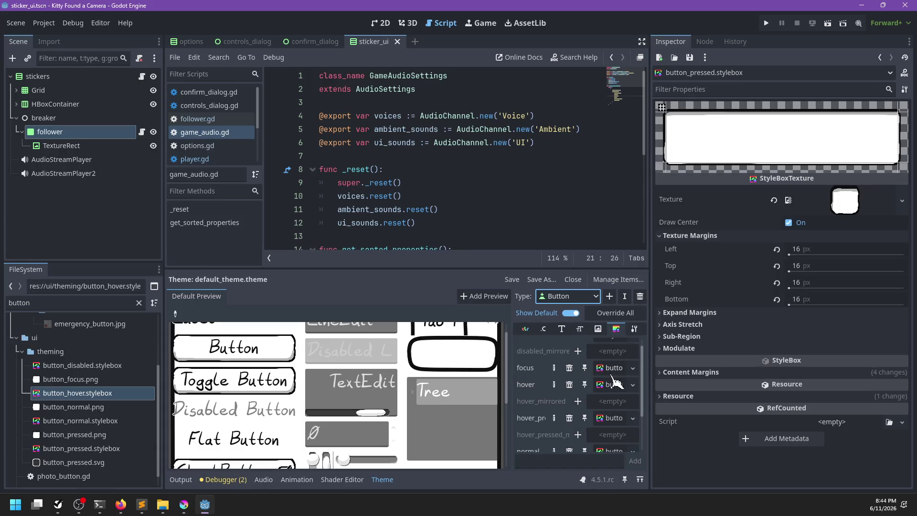
{"action": "left_click", "coordinate": [569, 367]}
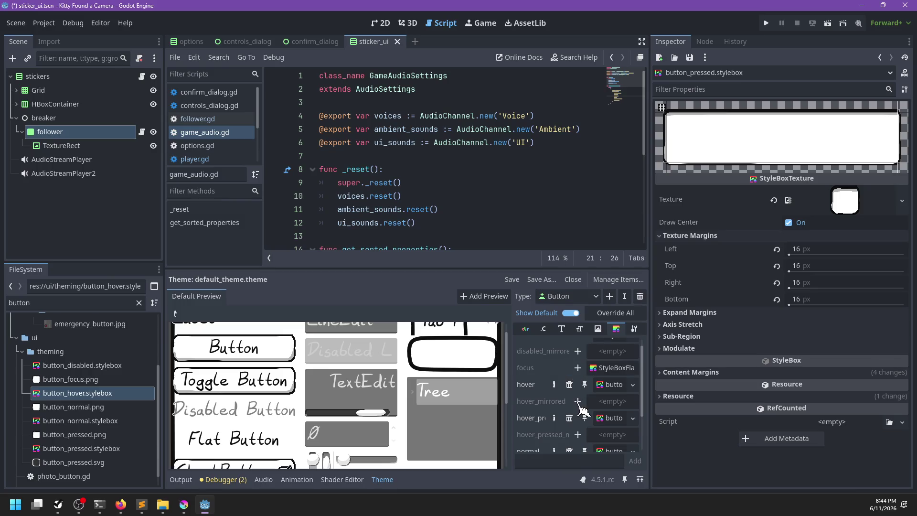
{"action": "left_click", "coordinate": [279, 355]}
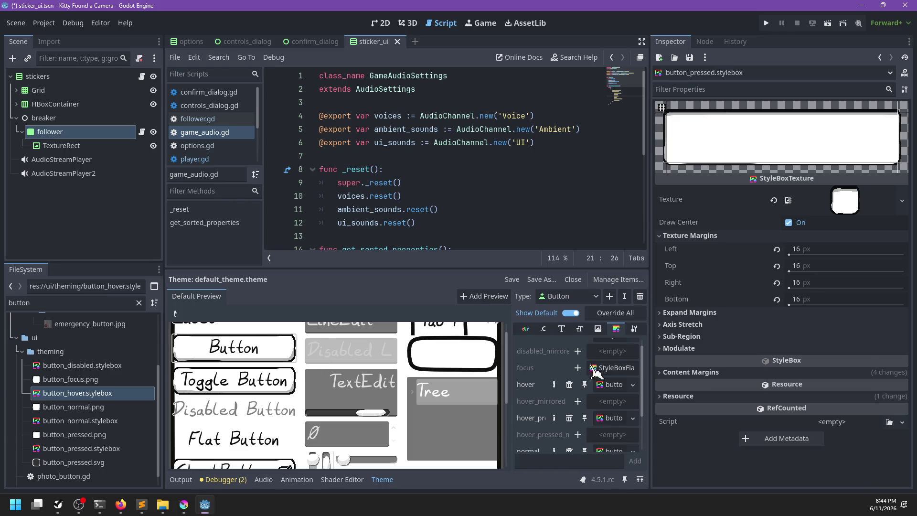
{"action": "left_click", "coordinate": [232, 352]}
{"action": "left_click", "coordinate": [233, 352]}
Give the Button focus style a new StyleBoxEmpty, save the scene, and launch the game.
{"action": "left_click", "coordinate": [578, 368]}
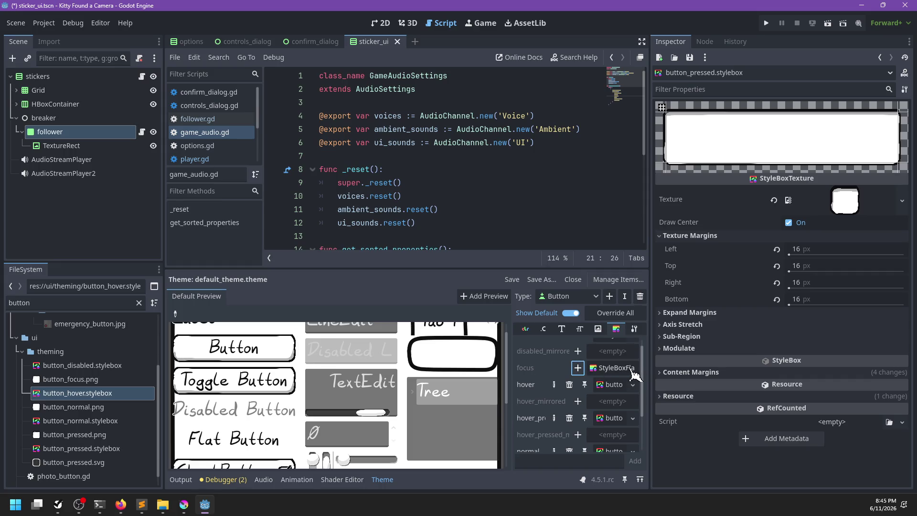
{"action": "left_click", "coordinate": [633, 368]}
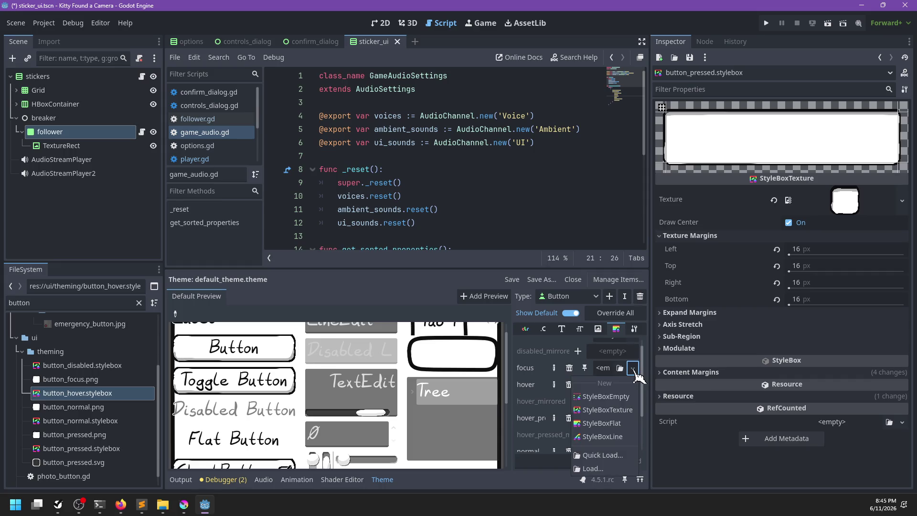
{"action": "left_click", "coordinate": [612, 398]}
{"action": "key", "text": "ctrl+s"}
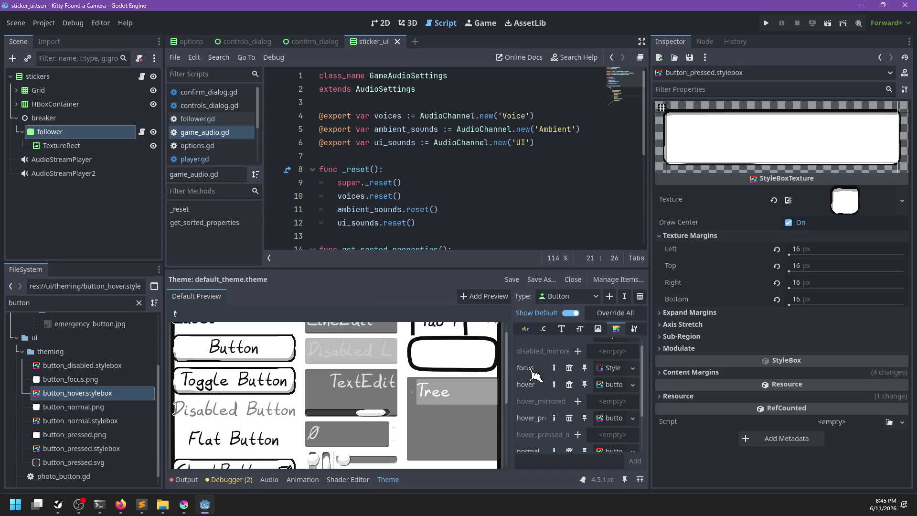
{"action": "key", "text": "alt+Tab"}
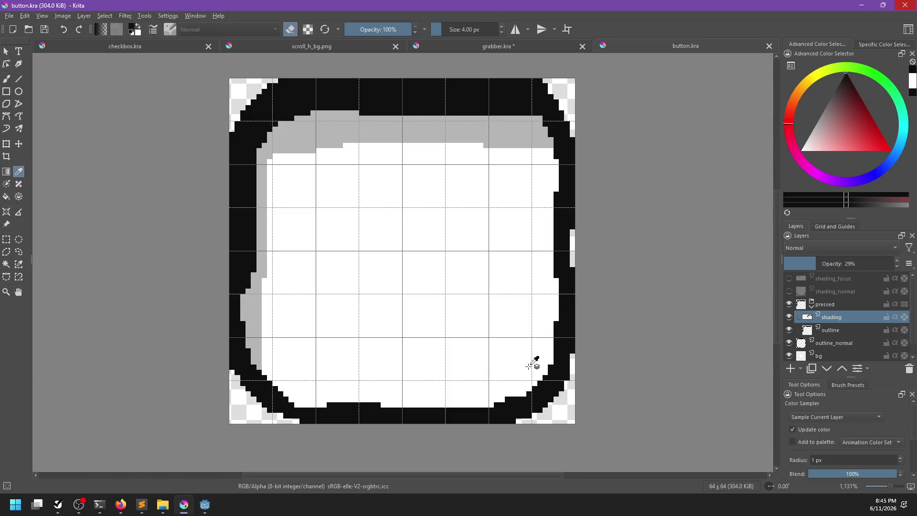
{"action": "key", "text": "alt+Tab"}
{"action": "key", "text": "F5"}
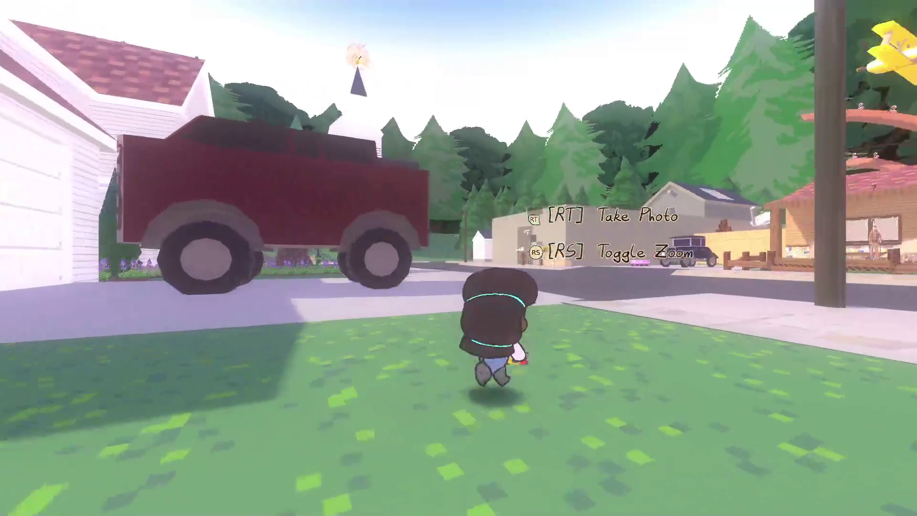
From the pause menu, open Options, switch between Graphics and Controls, apply, then stop the game.
{"action": "key", "text": "Escape"}
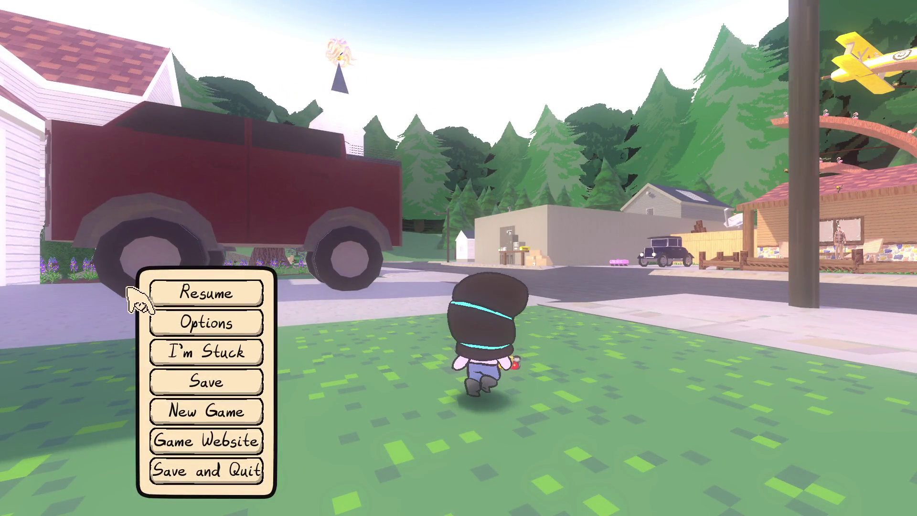
{"action": "left_click", "coordinate": [158, 323]}
{"action": "left_click", "coordinate": [435, 55]}
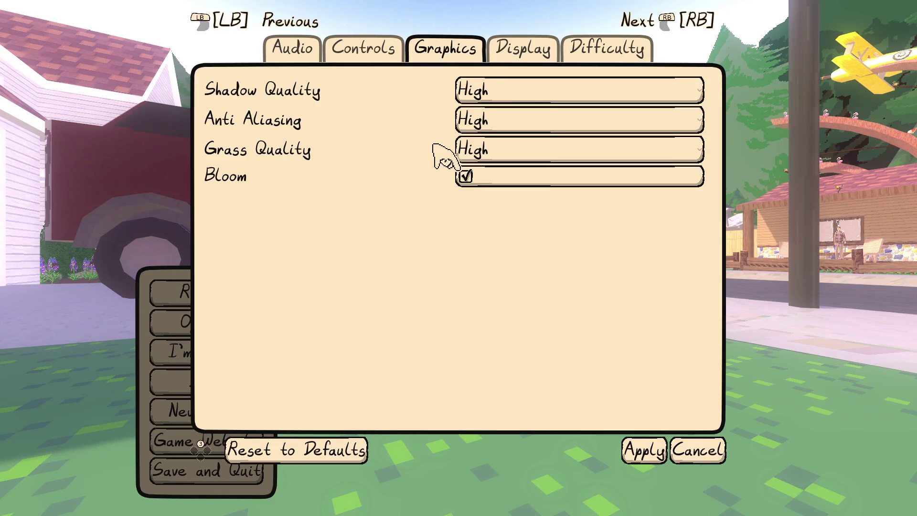
{"action": "key", "text": "q"}
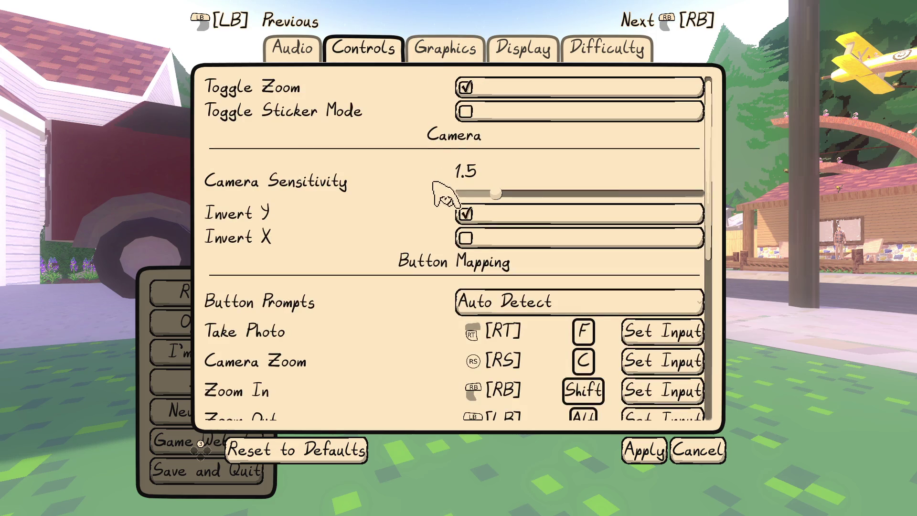
{"action": "left_click", "coordinate": [435, 56]}
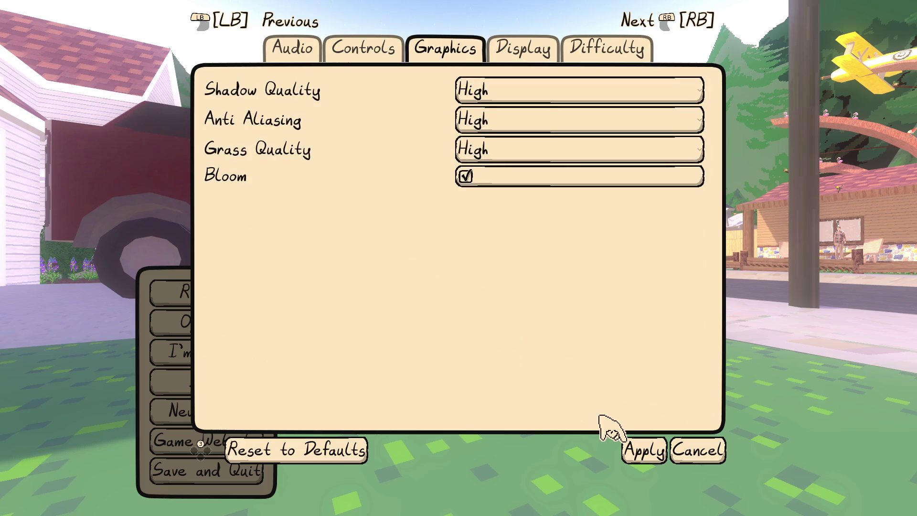
{"action": "left_click", "coordinate": [642, 450]}
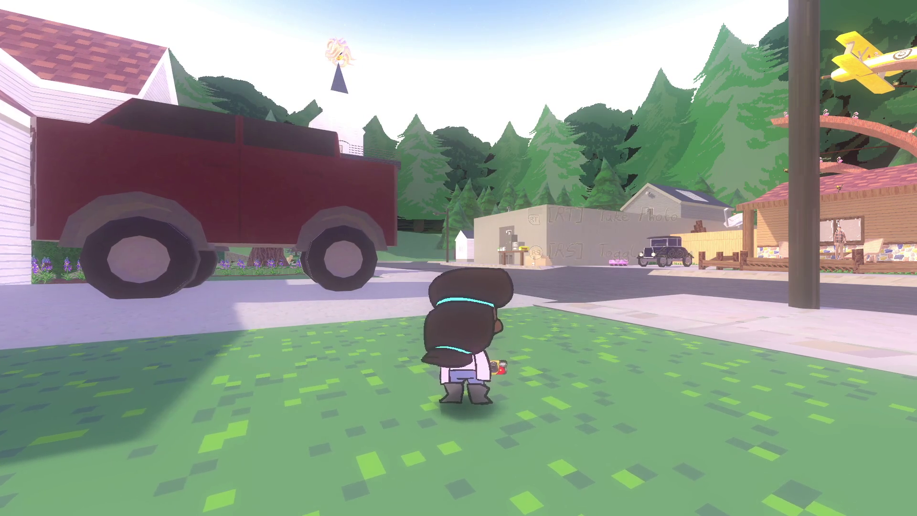
{"action": "key", "text": "F8"}
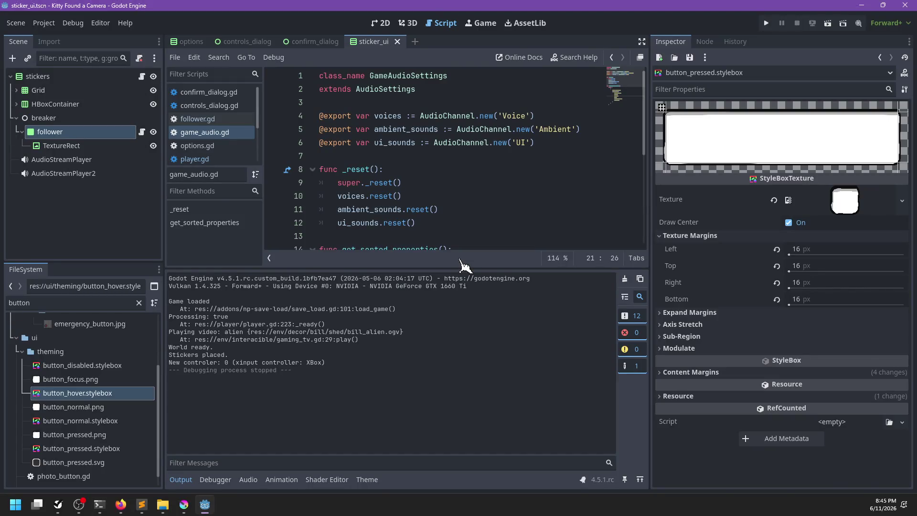
{"action": "left_click", "coordinate": [184, 505]}
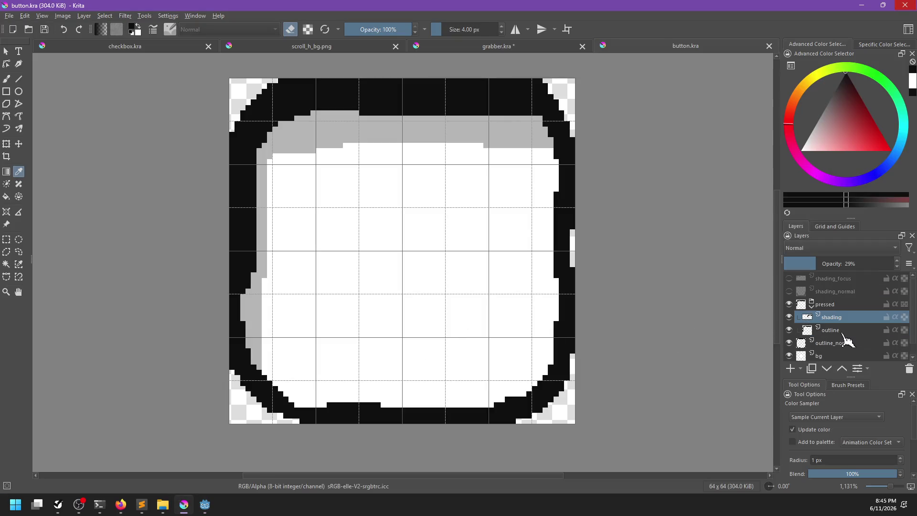
Show only shading_focus with the background hidden and export it as button_focus_overlay.png.
{"action": "left_click", "coordinate": [789, 279]}
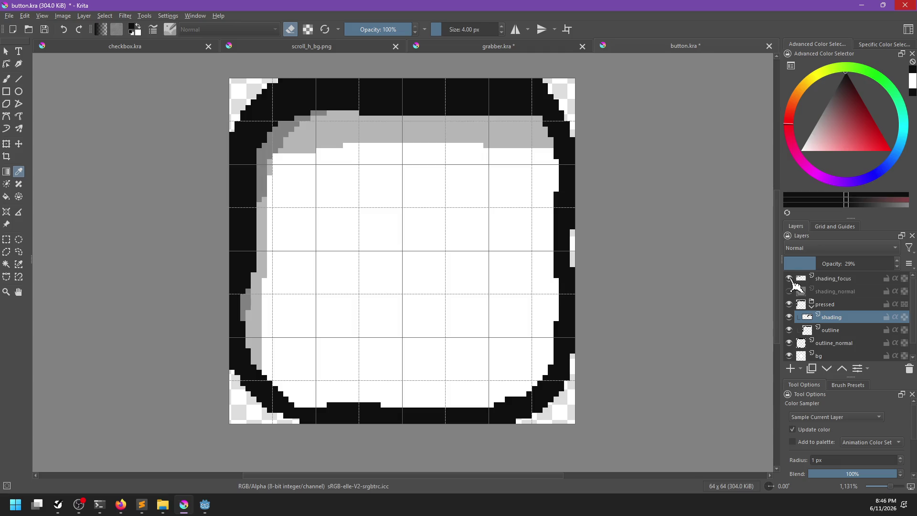
{"action": "left_click", "coordinate": [843, 280]}
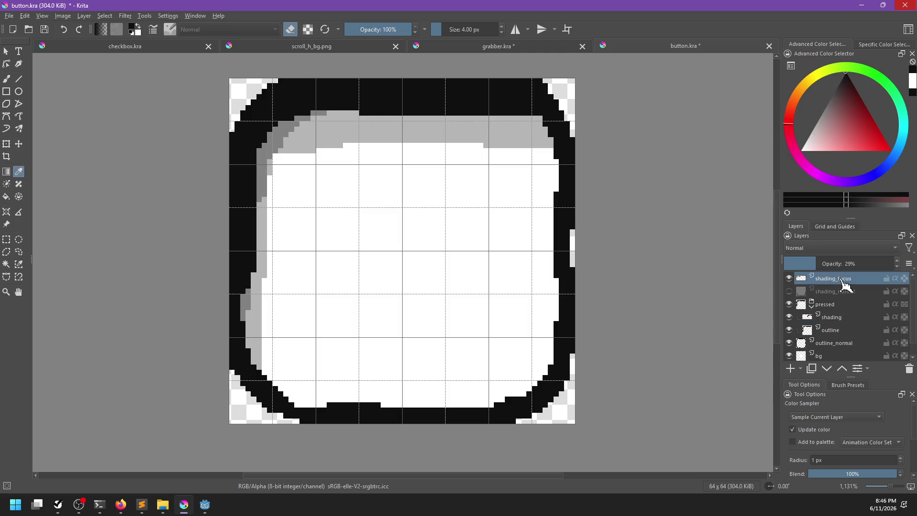
{"action": "left_click_drag", "start_coordinate": [790, 304], "coordinate": [791, 345]}
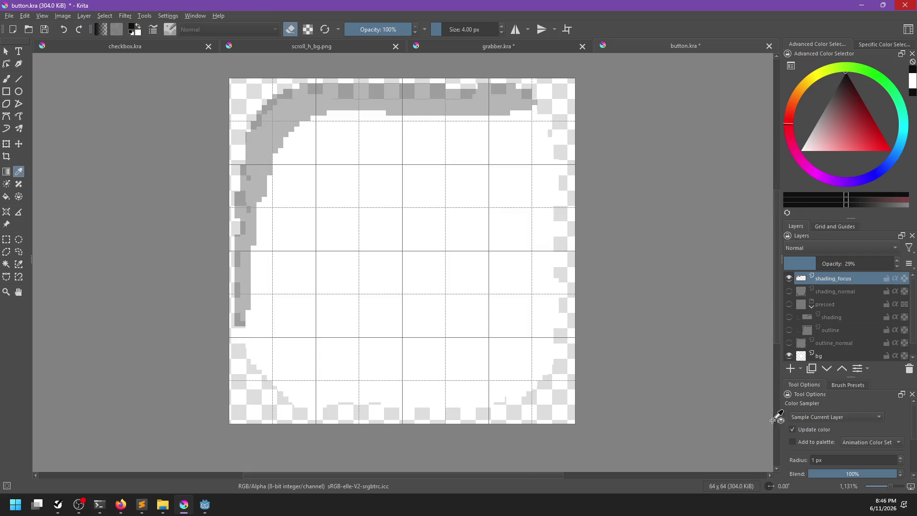
{"action": "left_click", "coordinate": [789, 355]}
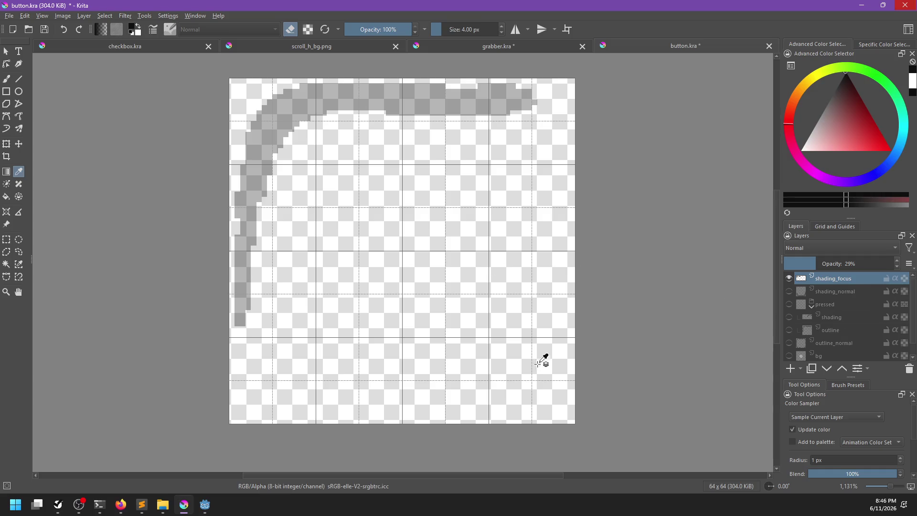
{"action": "key", "text": "ctrl+shift+e"}
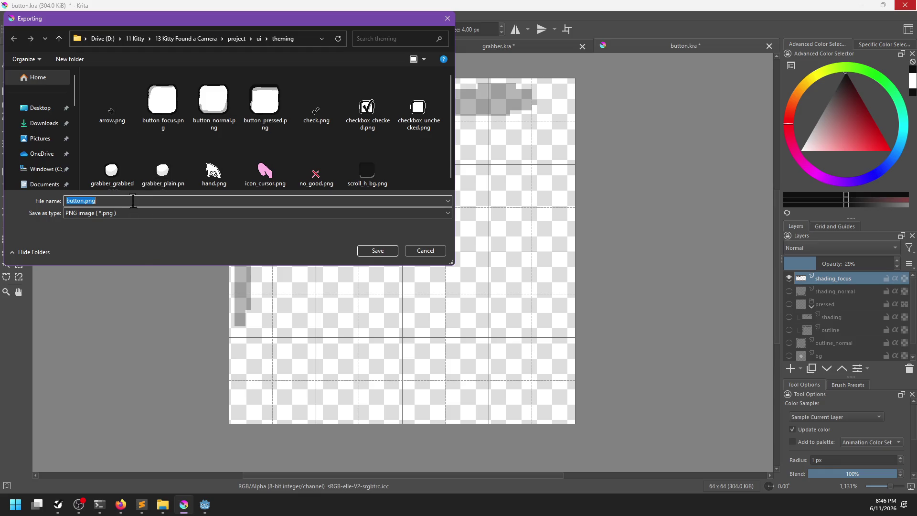
{"action": "type", "text": "button_f"}
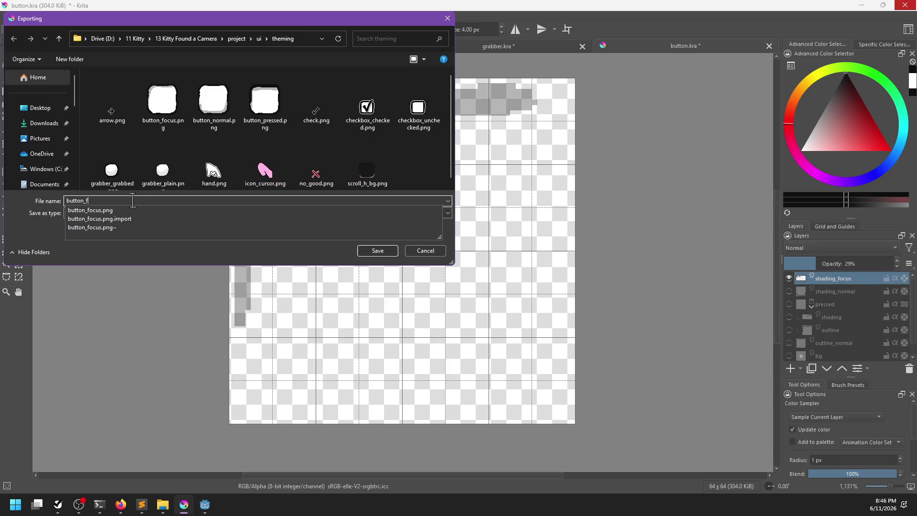
{"action": "type", "text": "ocus_overlay"}
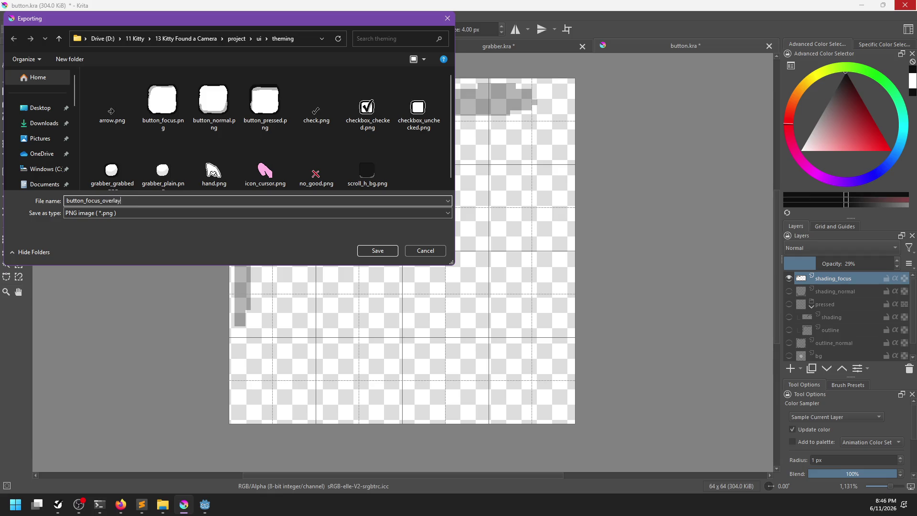
{"action": "key", "text": "Return"}
{"action": "key", "text": "Return"}
{"action": "key", "text": "alt+Tab"}
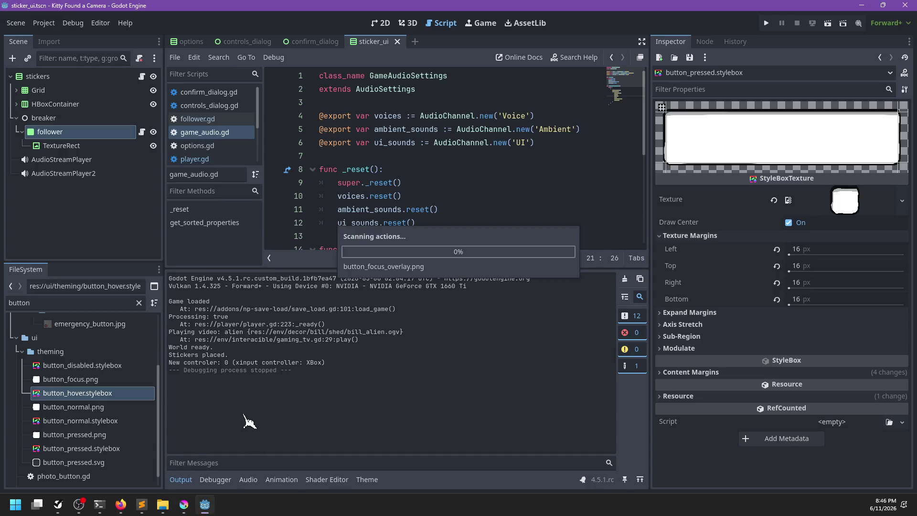
Rename button_focus.png to button_hover.png in the FileSystem.
{"action": "right_click", "coordinate": [79, 382]}
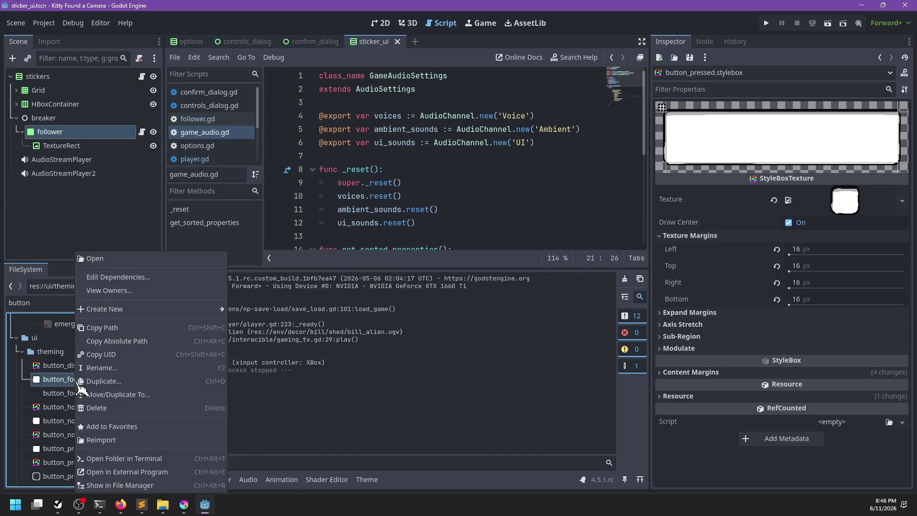
{"action": "left_click", "coordinate": [109, 369]}
{"action": "type", "text": "button_hover.png"}
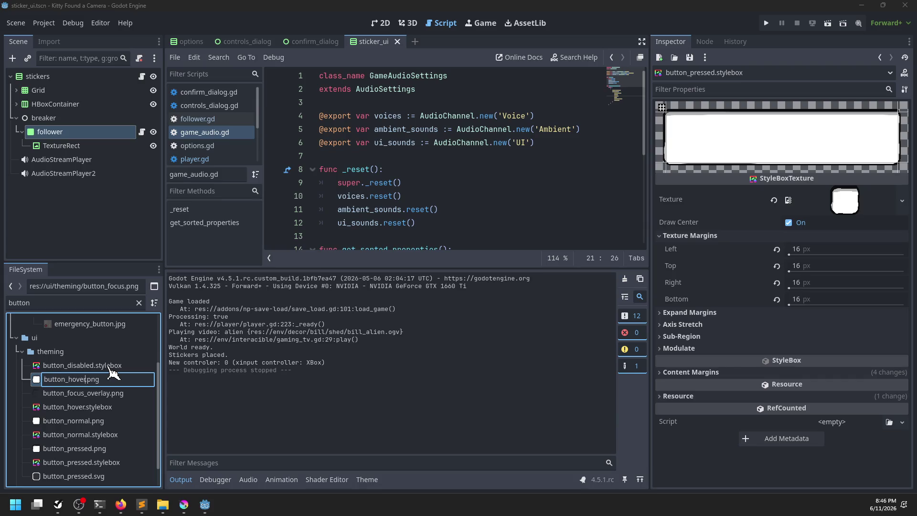
{"action": "key", "text": "Return"}
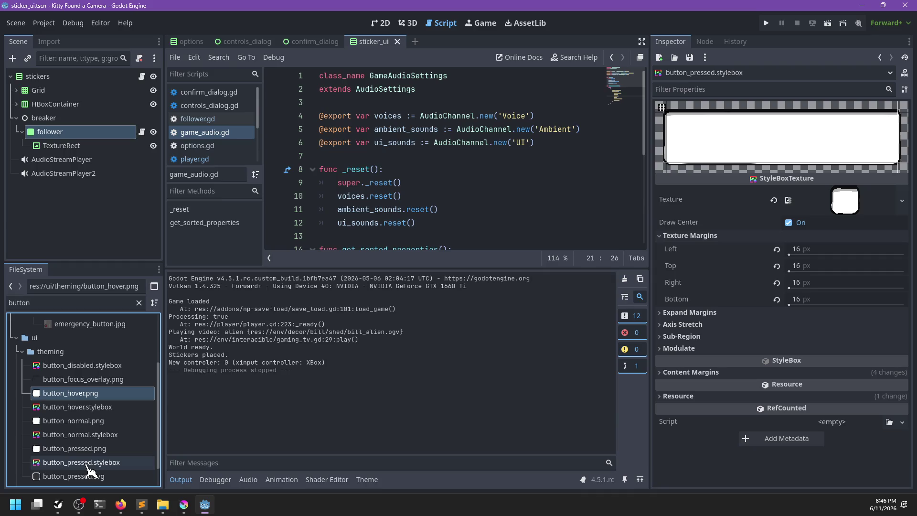
Duplicate button_hover.stylebox as button_focus.stylebox.
{"action": "scroll", "coordinate": [96, 441], "scroll_direction": "down", "scroll_amount": 1}
{"action": "left_click", "coordinate": [76, 387]}
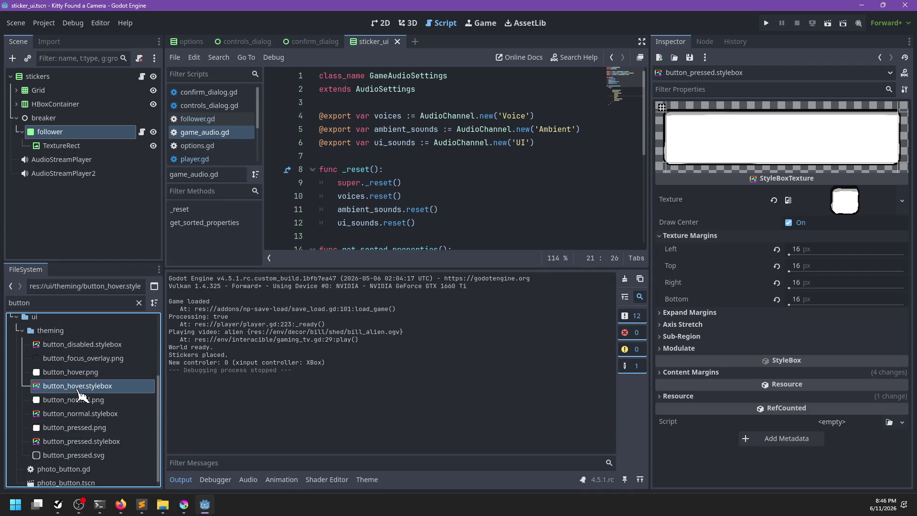
{"action": "right_click", "coordinate": [75, 387]}
{"action": "left_click", "coordinate": [88, 396]}
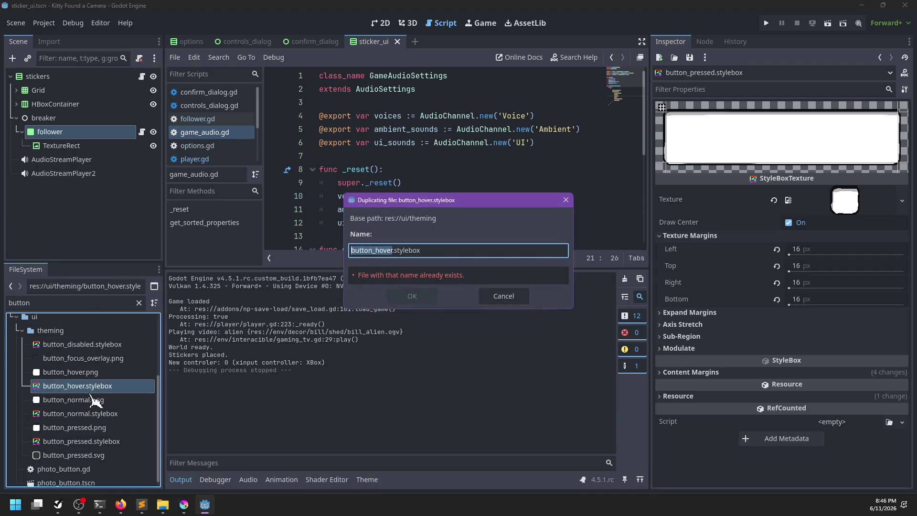
{"action": "type", "text": "button_fo"}
{"action": "type", "text": "cus"}
{"action": "key", "text": "Return"}
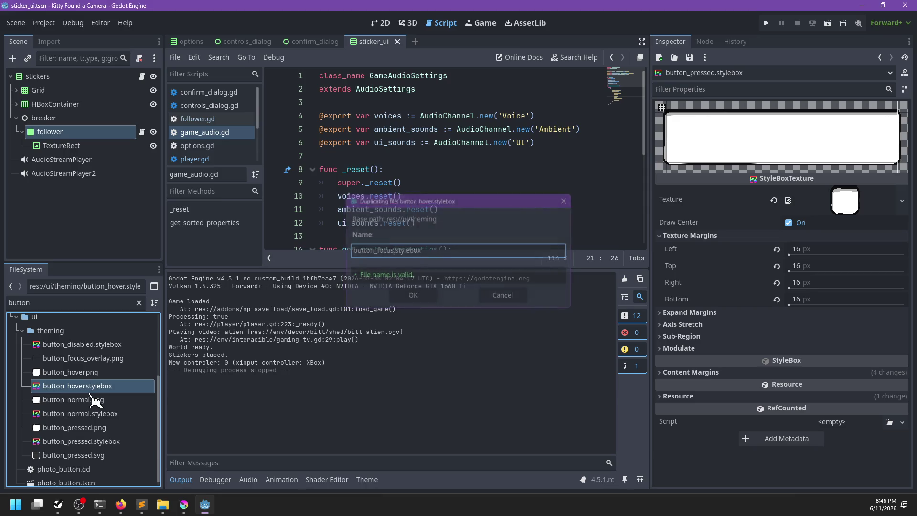
Set button_focus_overlay.png as button_focus.stylebox's texture and save.
{"action": "left_click", "coordinate": [83, 363]}
{"action": "mouse_move", "coordinate": [82, 372]}
{"action": "left_mouse_down"}
{"action": "mouse_move", "coordinate": [754, 235]}
{"action": "mouse_move", "coordinate": [845, 205]}
{"action": "left_mouse_up"}
{"action": "key", "text": "ctrl+s"}
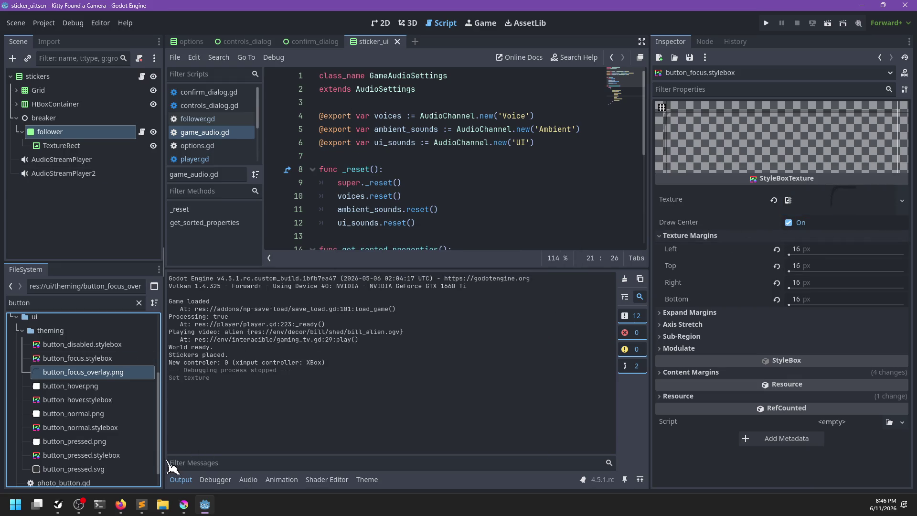
{"action": "left_click", "coordinate": [368, 480]}
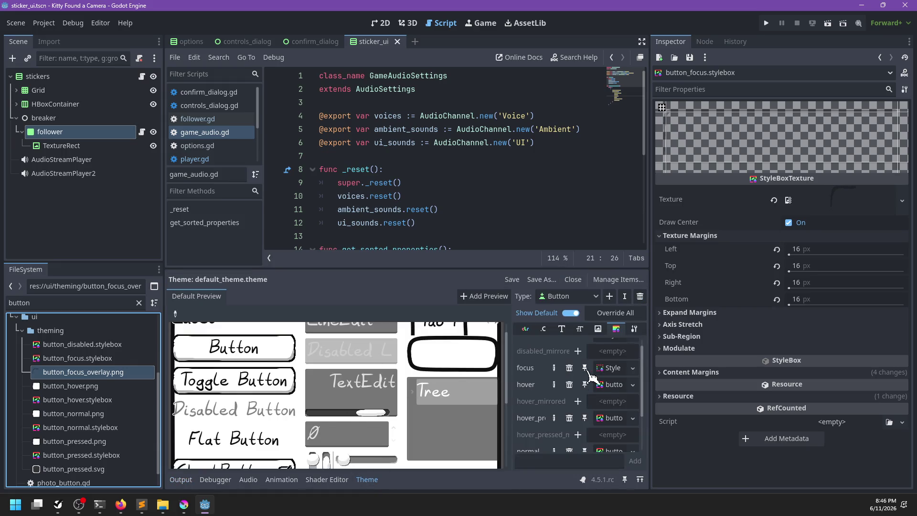
Assign button_focus.stylebox to the Button focus slot and check it on the Toggle Button preview.
{"action": "left_click", "coordinate": [555, 368]}
{"action": "left_click", "coordinate": [569, 368]}
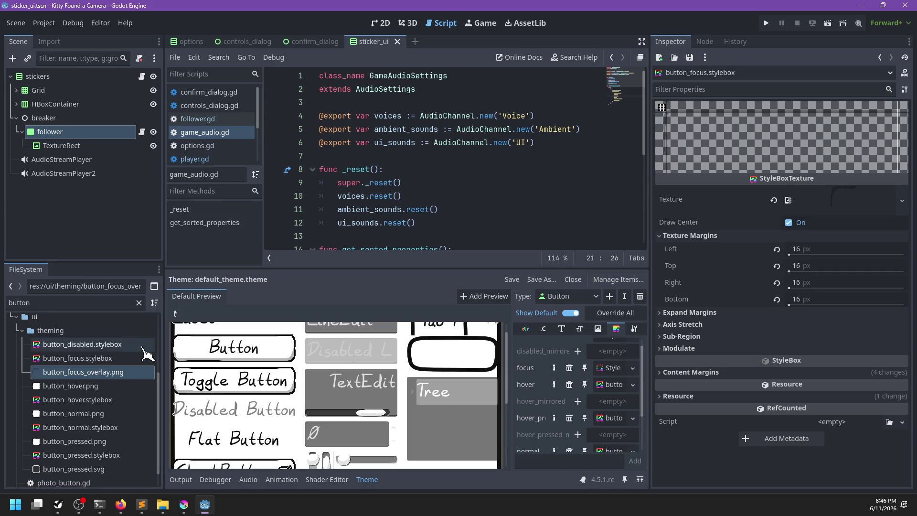
{"action": "mouse_move", "coordinate": [72, 359]}
{"action": "left_mouse_down"}
{"action": "mouse_move", "coordinate": [622, 366]}
{"action": "mouse_move", "coordinate": [614, 369]}
{"action": "left_mouse_up"}
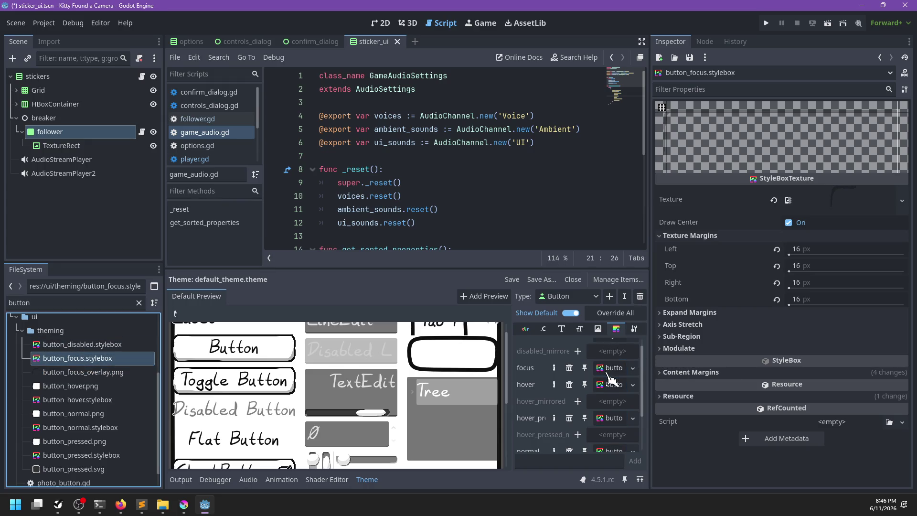
{"action": "left_click", "coordinate": [241, 386]}
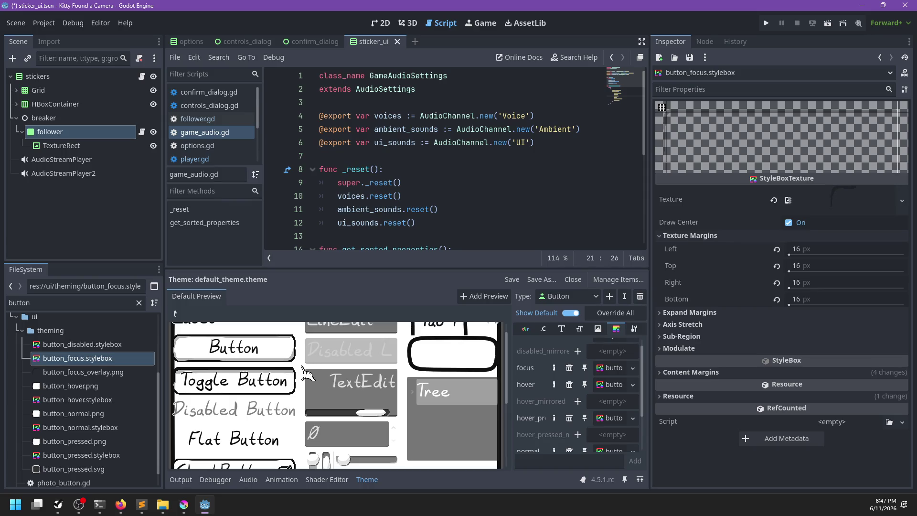
{"action": "key", "text": "alt+Tab"}
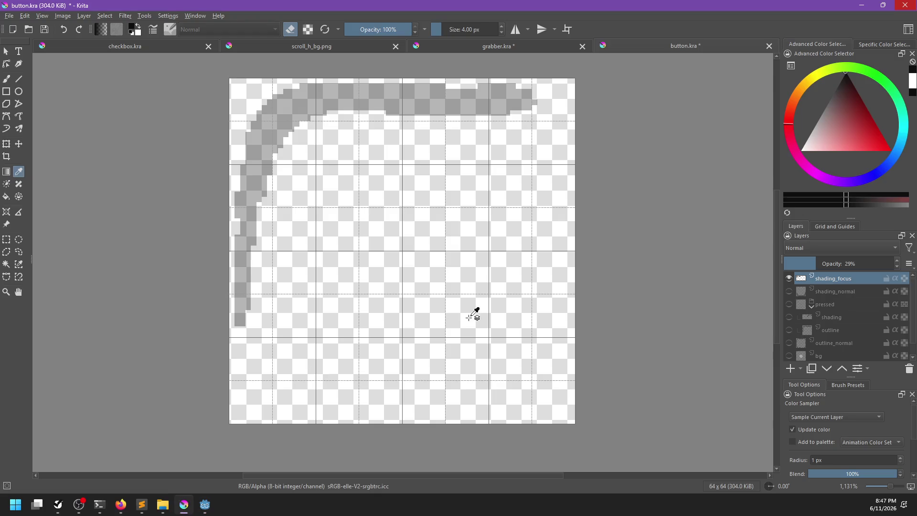
{"action": "left_click", "coordinate": [789, 292]}
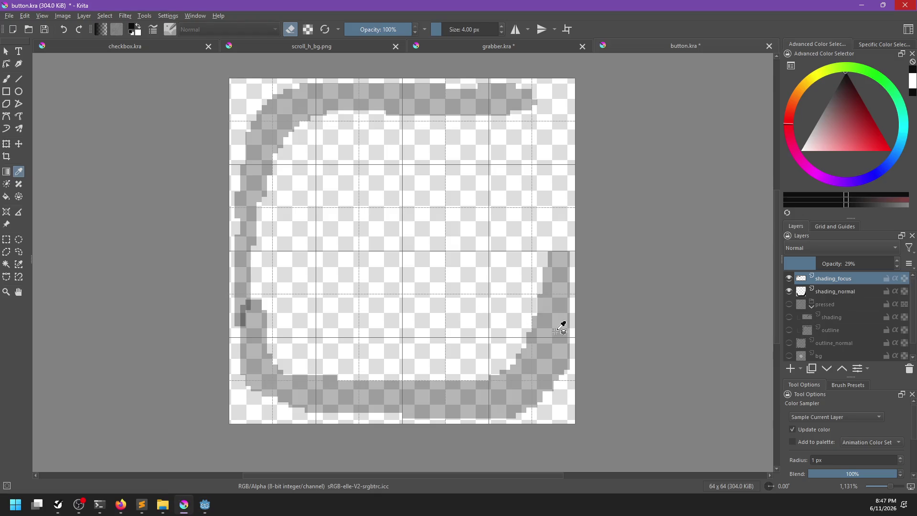
Magic-wand the lower shading band, add a paint layer, and group it with shading_focus as 'focus'.
{"action": "left_click", "coordinate": [842, 292]}
{"action": "left_click", "coordinate": [6, 264]}
{"action": "left_click", "coordinate": [515, 397]}
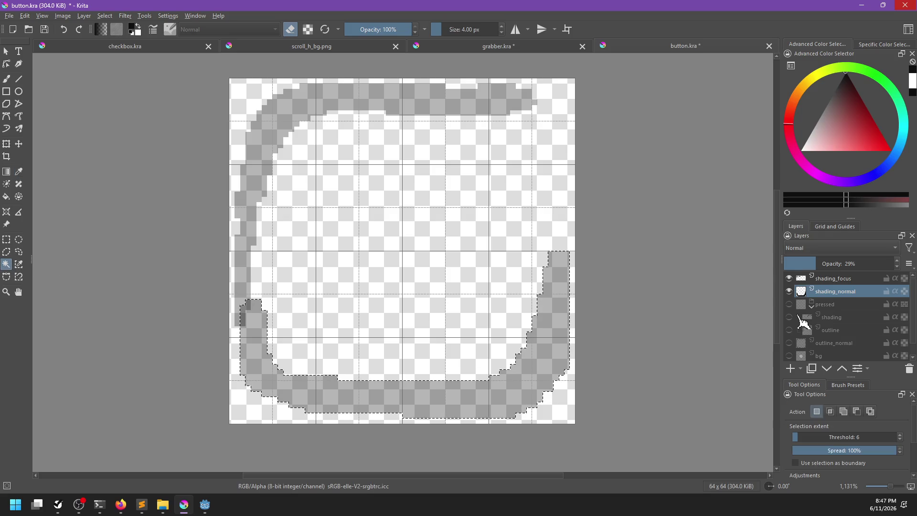
{"action": "key", "text": "Insert"}
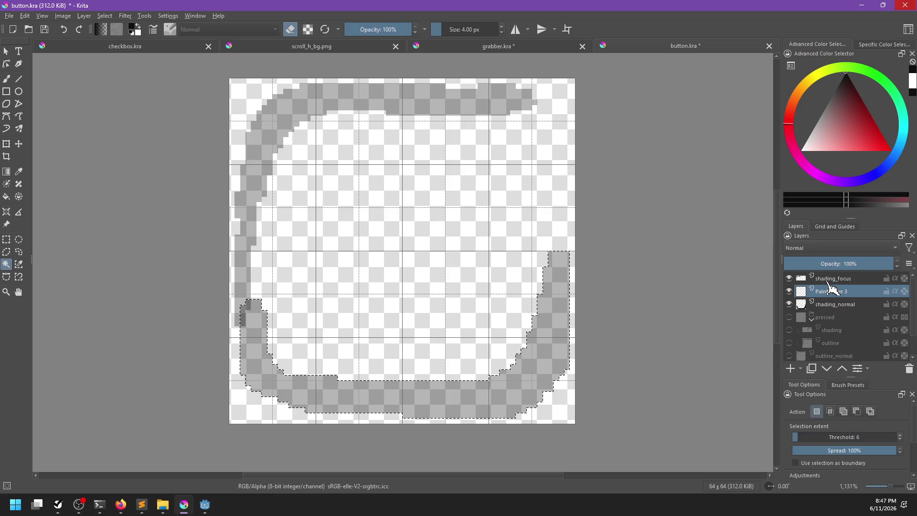
{"action": "left_click", "coordinate": [840, 281], "text": "ctrl"}
{"action": "key", "text": "ctrl+g"}
{"action": "double_click", "coordinate": [835, 279]}
{"action": "type", "text": "focus"}
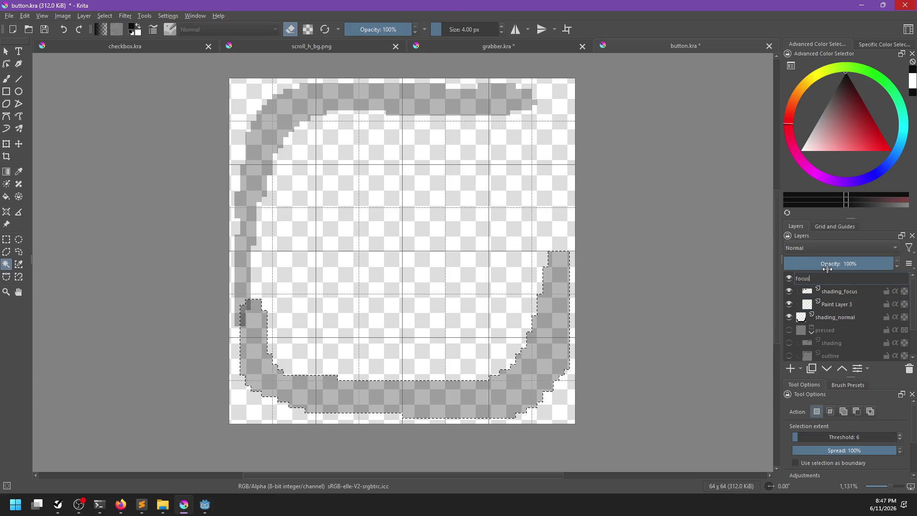
{"action": "key", "text": "Return"}
Fill the selection white on the new layer, rename it focus_white, and hide shading_normal.
{"action": "left_click", "coordinate": [830, 310]}
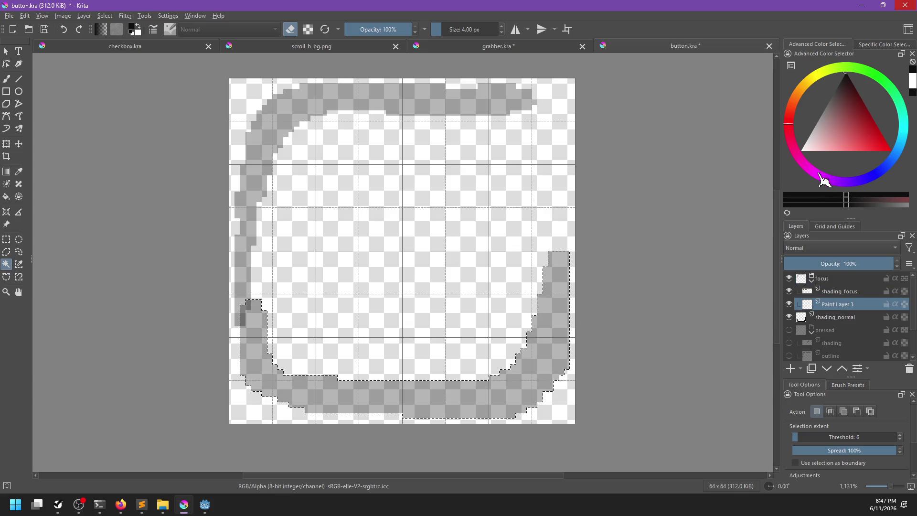
{"action": "key", "text": "x"}
{"action": "key", "text": "shift+BackSpace"}
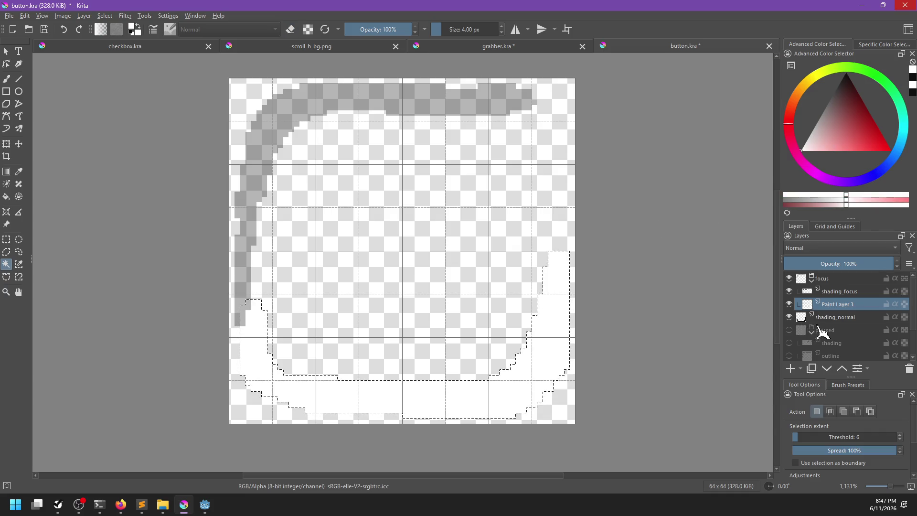
{"action": "scroll", "coordinate": [821, 330], "scroll_direction": "down", "scroll_amount": 1}
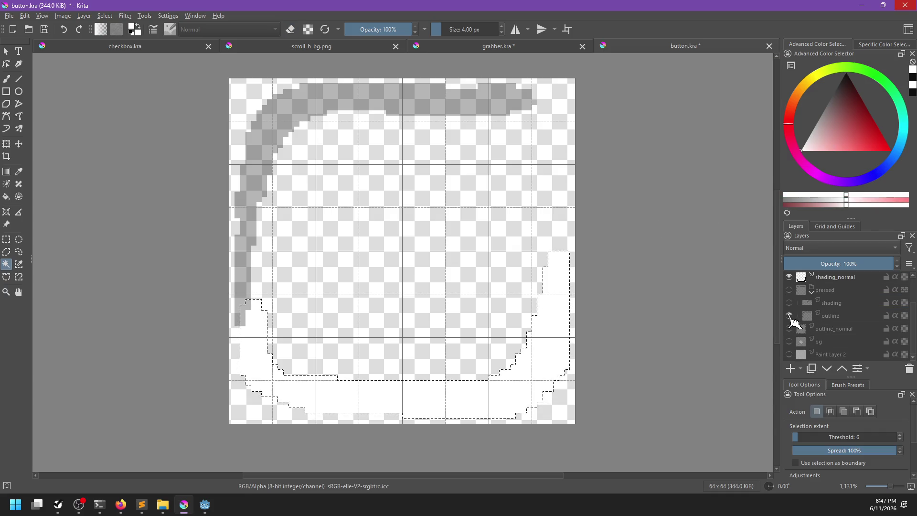
{"action": "left_click", "coordinate": [789, 329]}
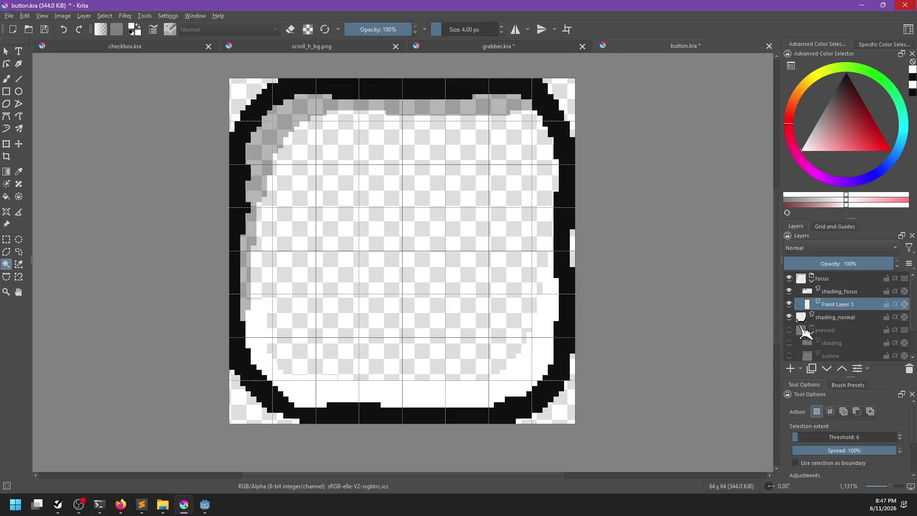
{"action": "double_click", "coordinate": [826, 301]}
{"action": "type", "text": "focus_whi"}
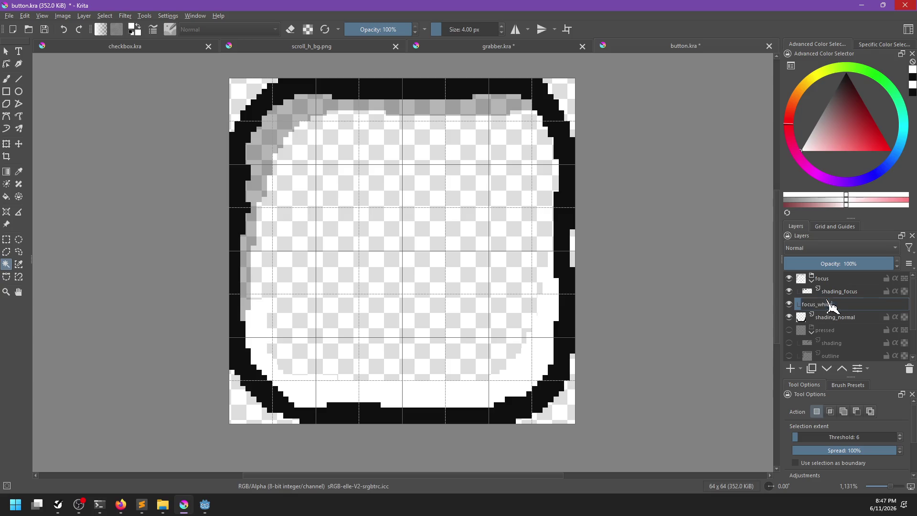
{"action": "key", "text": "Return"}
{"action": "left_click", "coordinate": [790, 329]}
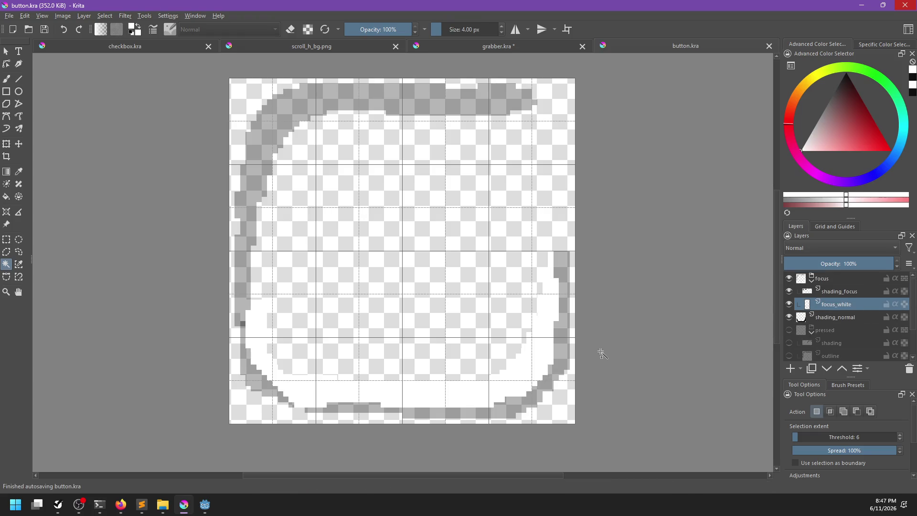
{"action": "left_click", "coordinate": [789, 317]}
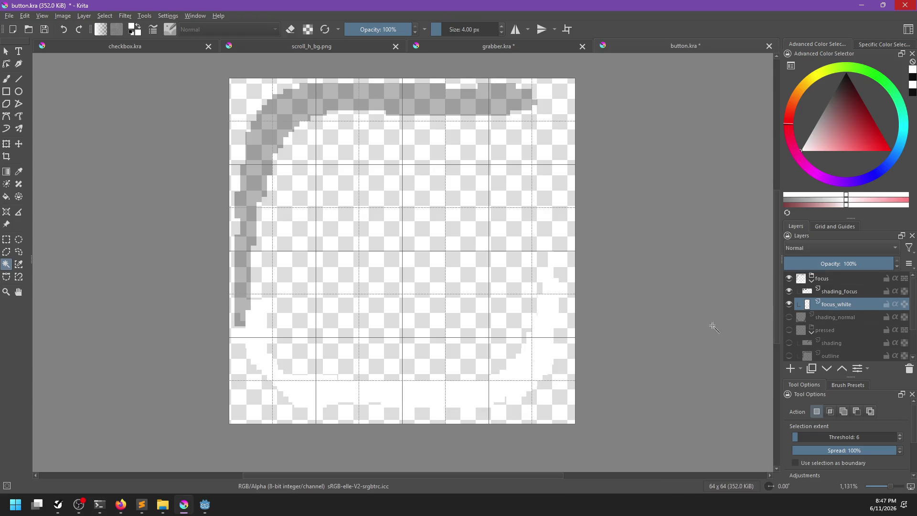
{"action": "key", "text": "ctrl+shift+e"}
Overwrite button_focus_overlay.png with the new export and return to Godot to reimport it.
{"action": "left_click", "coordinate": [162, 110]}
{"action": "left_click", "coordinate": [364, 247]}
{"action": "left_click", "coordinate": [480, 252]}
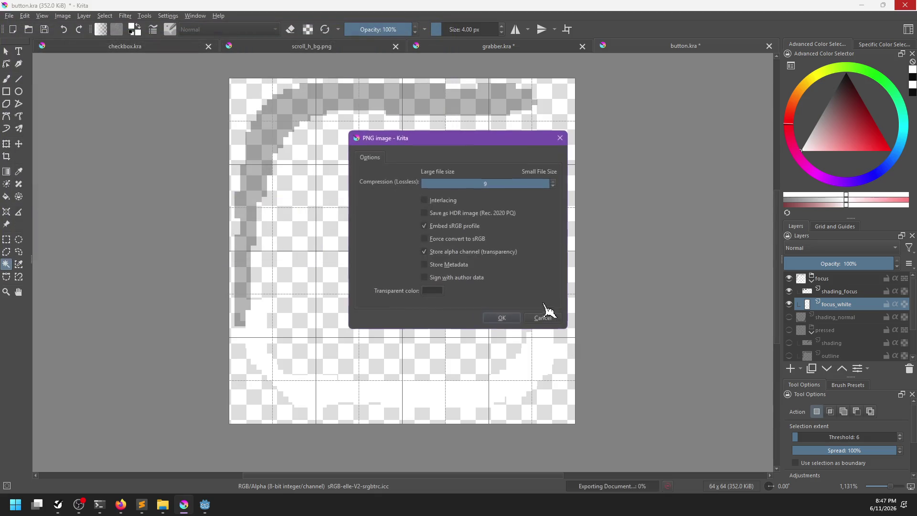
{"action": "left_click", "coordinate": [508, 318]}
{"action": "key", "text": "alt+Tab"}
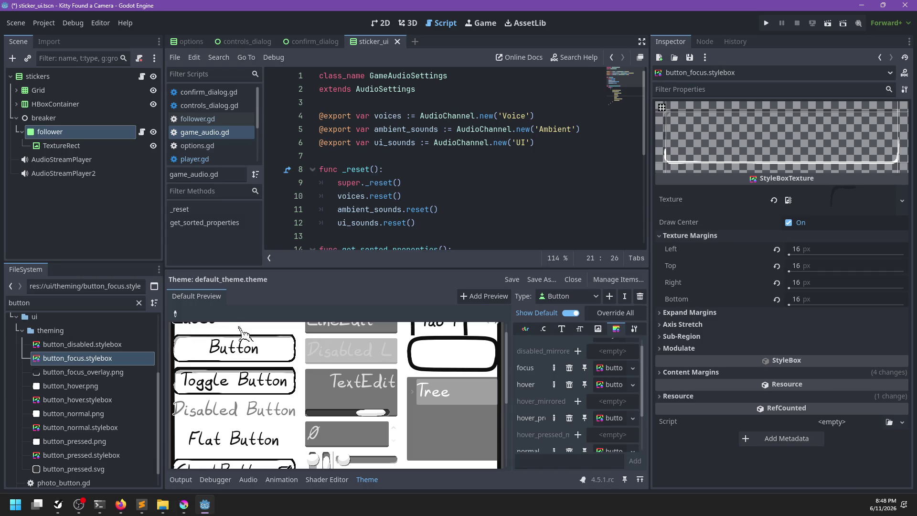
Toggle the CheckButton preview several times to test the focus look, then save.
{"action": "scroll", "coordinate": [222, 394], "scroll_direction": "down", "scroll_amount": 1}
{"action": "left_click", "coordinate": [223, 461]}
{"action": "left_click", "coordinate": [224, 461]}
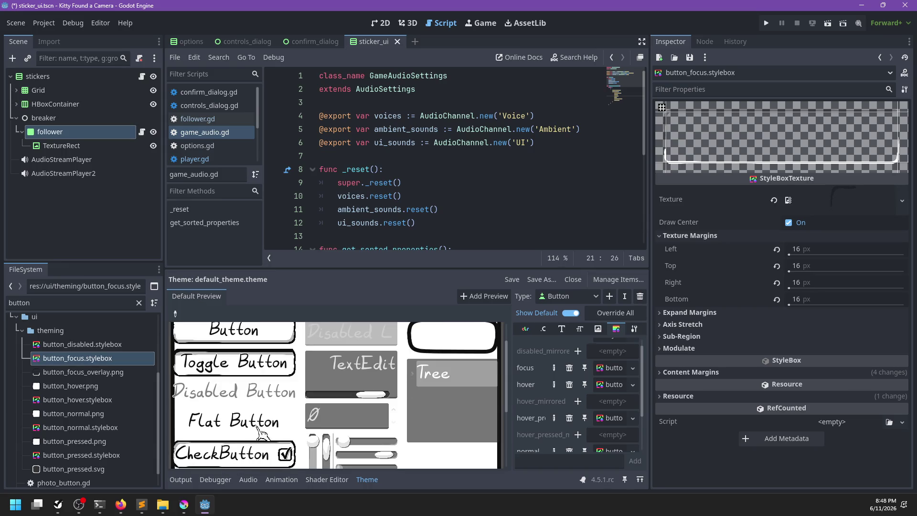
{"action": "left_click", "coordinate": [234, 458]}
{"action": "left_click", "coordinate": [234, 458]}
{"action": "scroll", "coordinate": [583, 414], "scroll_direction": "down", "scroll_amount": 3}
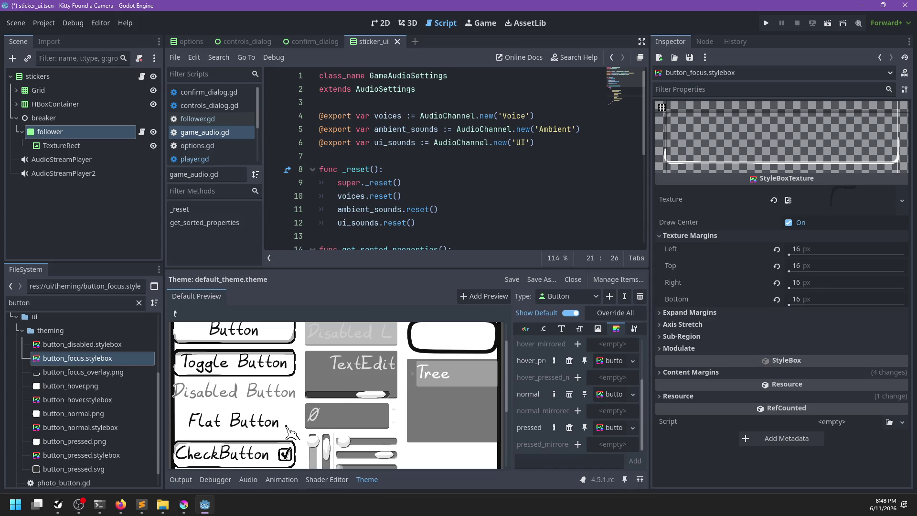
{"action": "key", "text": "ctrl+s"}
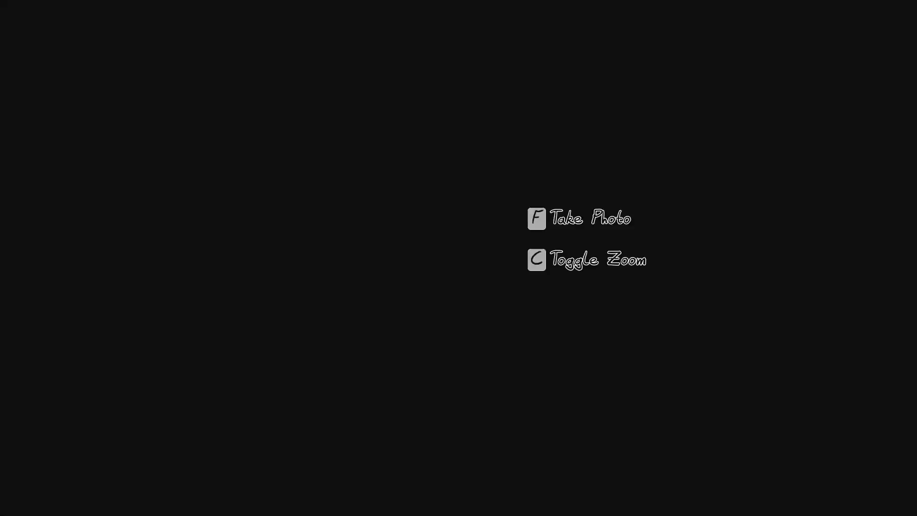
Open and close the pause menu while walking along the road, then choose Save and Quit.
{"action": "key", "text": "Escape"}
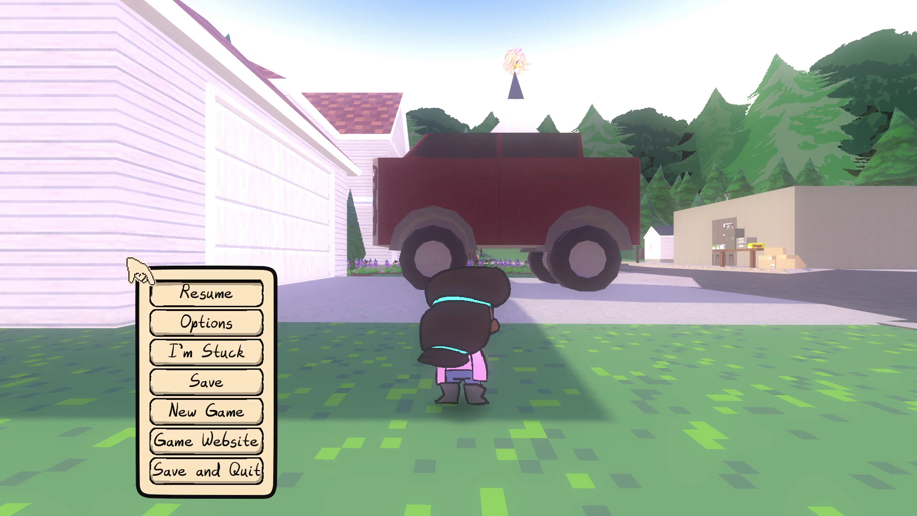
{"action": "key", "text": "Escape"}
{"action": "key", "text": "w"}
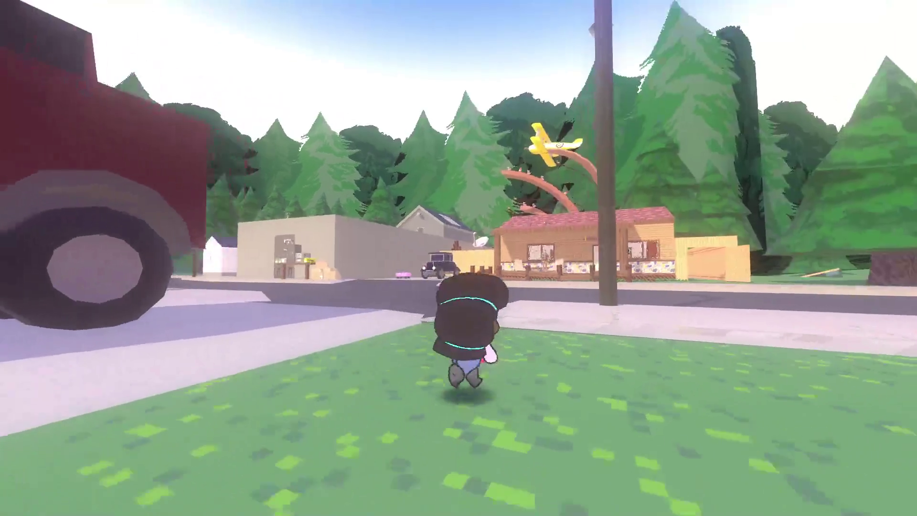
{"action": "key", "text": "Escape"}
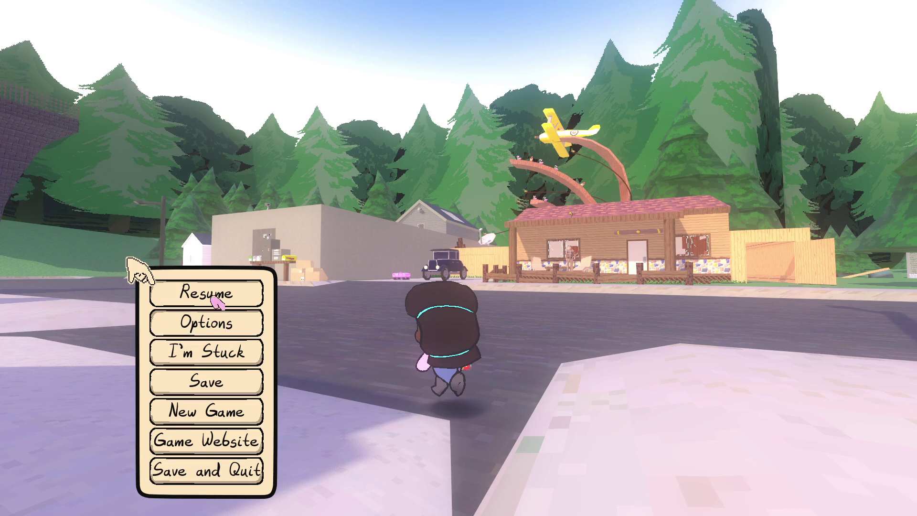
{"action": "key", "text": "Escape"}
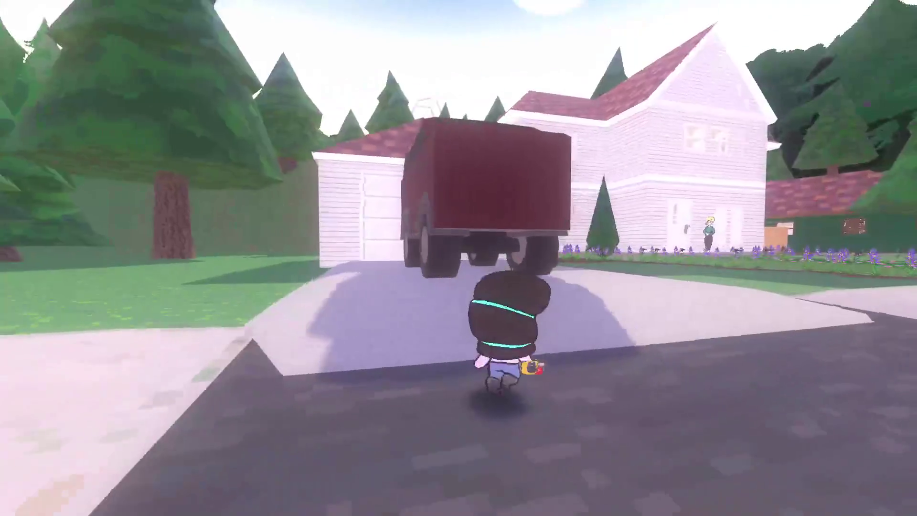
{"action": "key", "text": "w"}
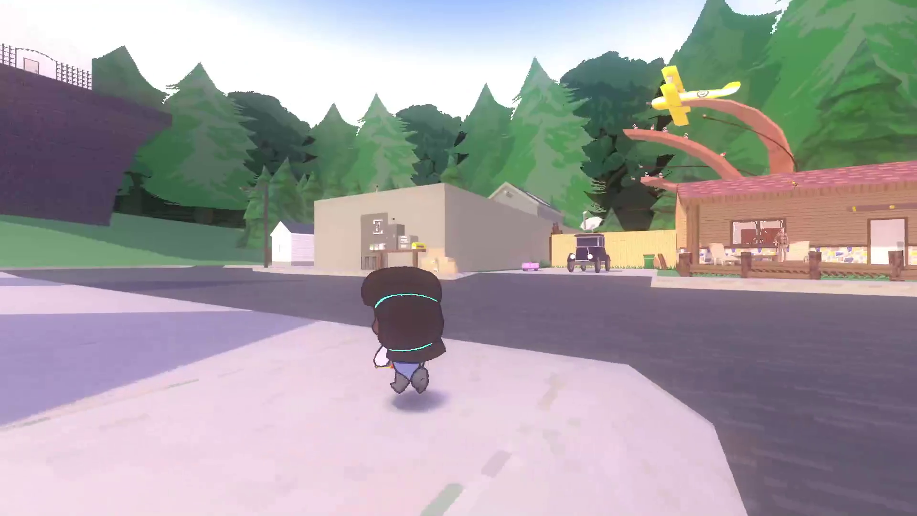
{"action": "key", "text": "Escape"}
{"action": "left_click", "coordinate": [146, 457]}
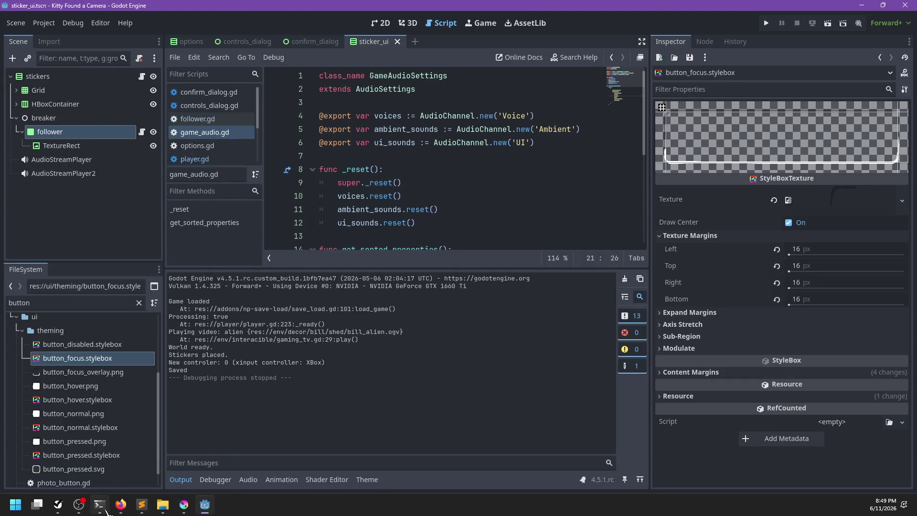
Run git status and git add ., commit "Focus buttons look good", and git push.
{"action": "key", "text": "alt+Tab"}
{"action": "type", "text": "atus"}
{"action": "key", "text": "Return"}
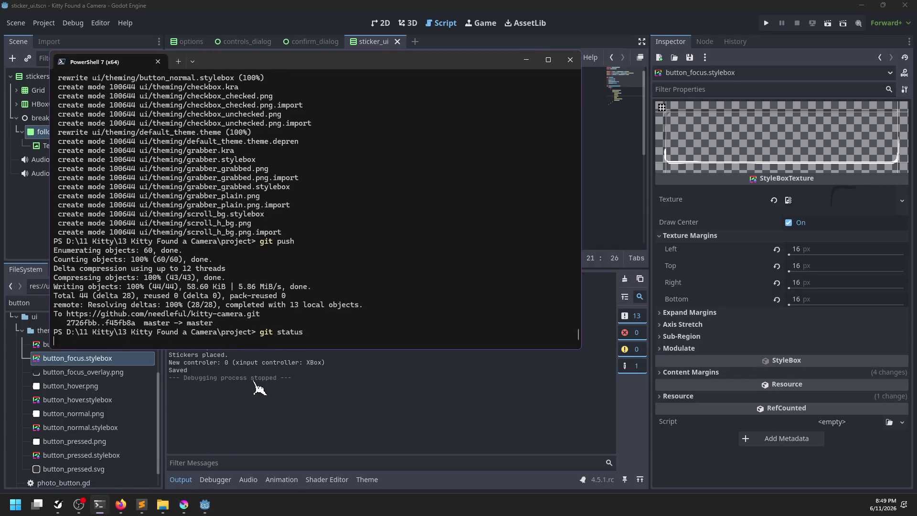
{"action": "type", "text": "dd ."}
{"action": "key", "text": "Return"}
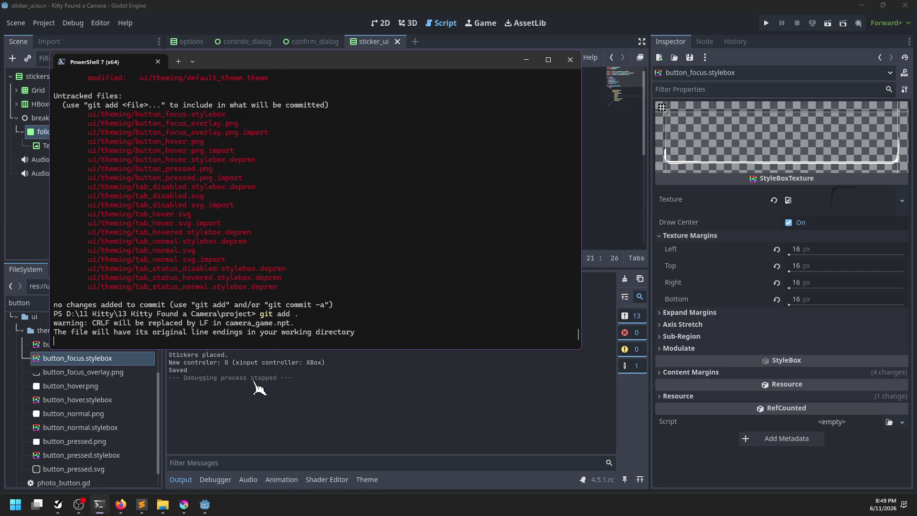
{"action": "type", "text": "git commit -m \"Focus buttons lo"}
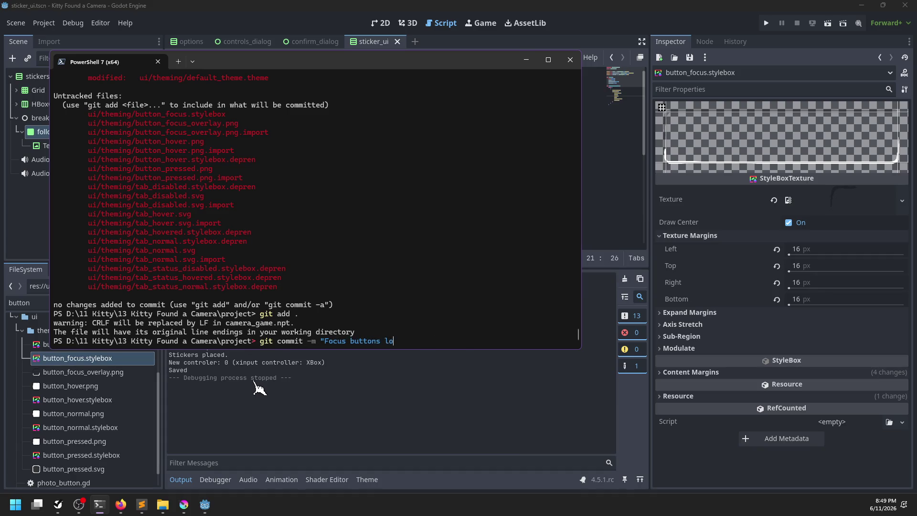
{"action": "type", "text": "\""}
{"action": "key", "text": "Return"}
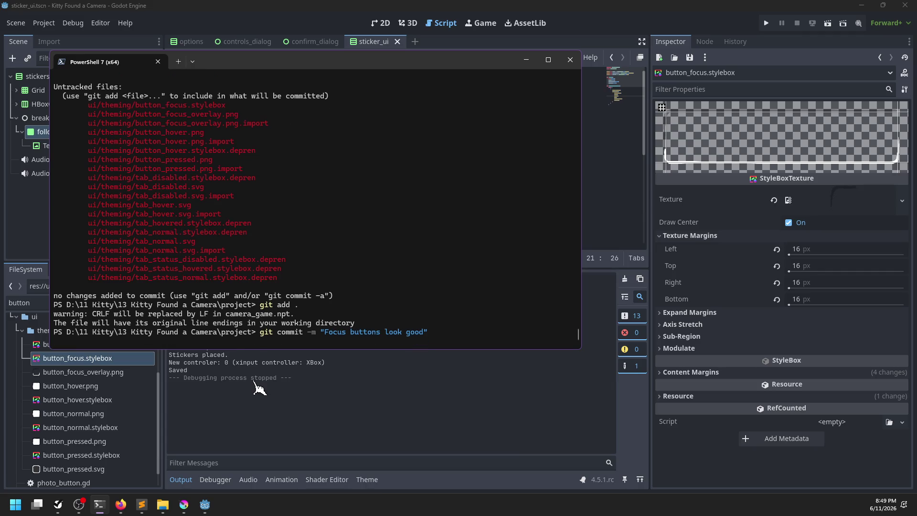
{"action": "type", "text": "git push"}
{"action": "key", "text": "Return"}
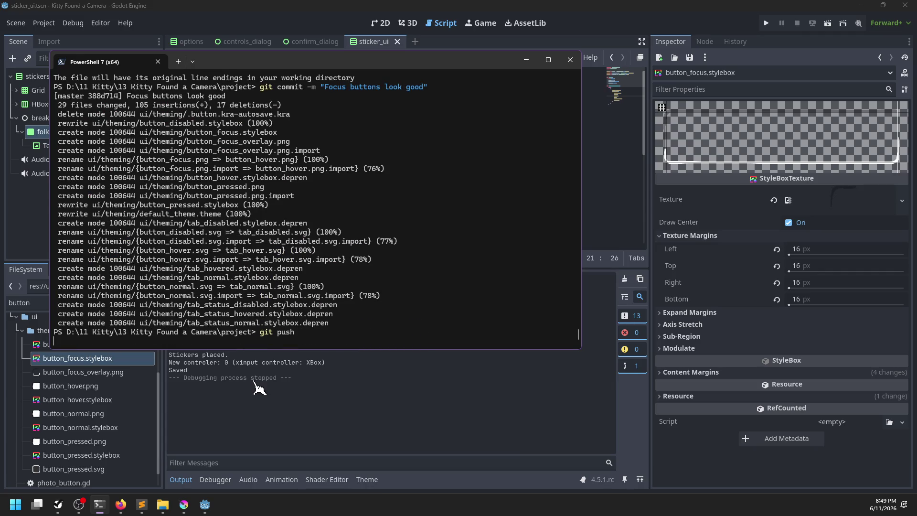
{"action": "left_click", "coordinate": [205, 504]}
Close Krita from the grabber.kra document and return to the PowerShell terminal.
{"action": "left_click", "coordinate": [184, 510]}
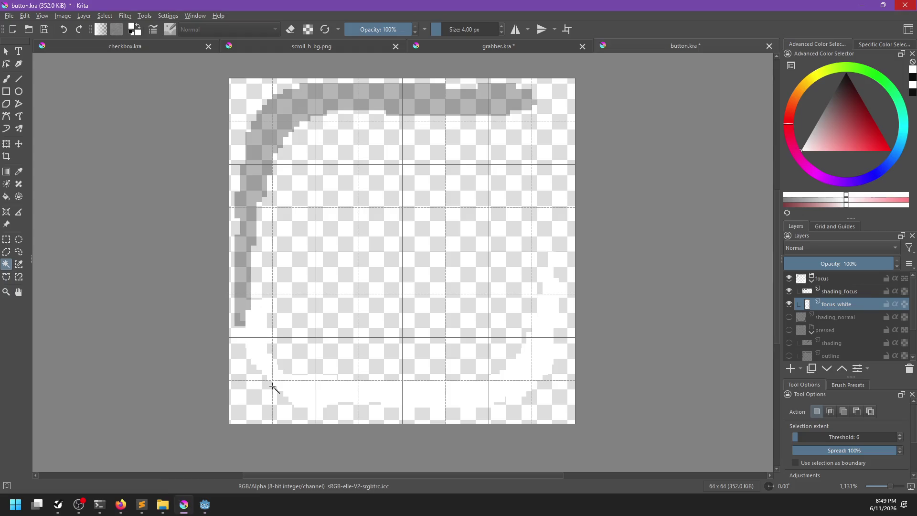
{"action": "left_click", "coordinate": [514, 48]}
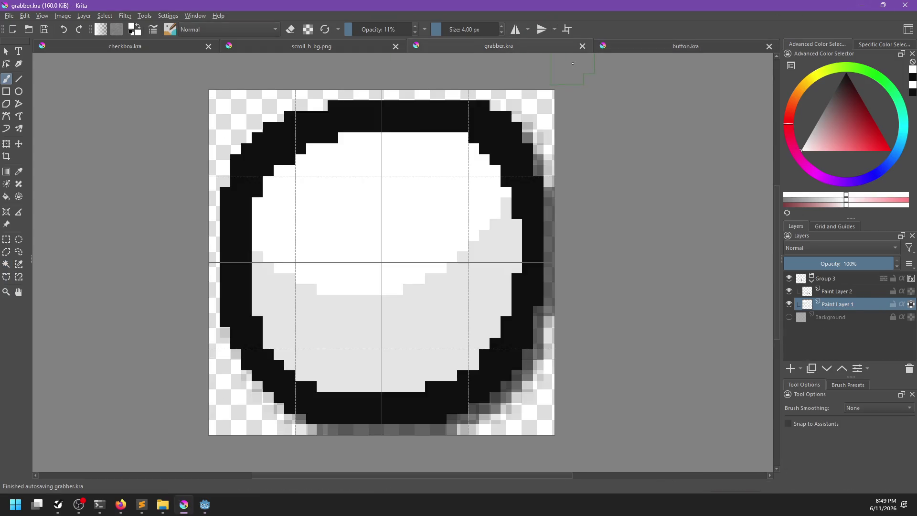
{"action": "left_click", "coordinate": [906, 5]}
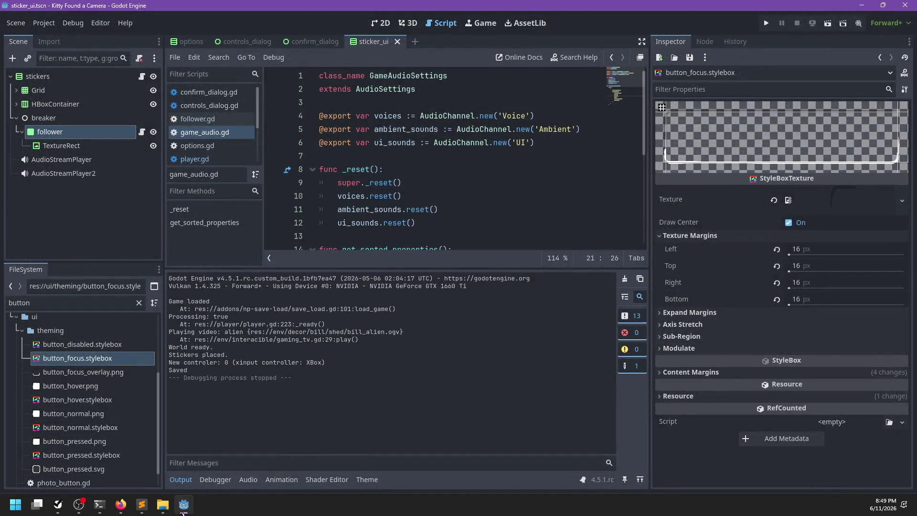
{"action": "left_click", "coordinate": [142, 505]}
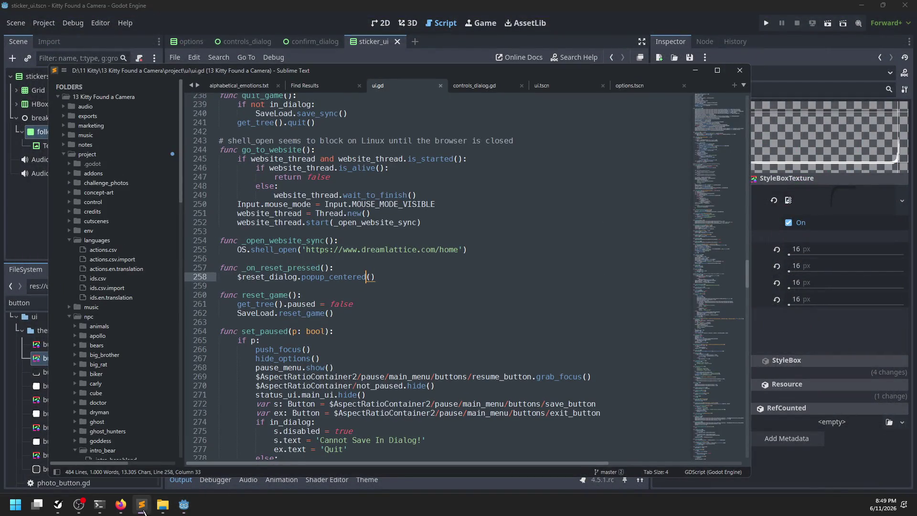
{"action": "left_click", "coordinate": [143, 509]}
{"action": "left_click", "coordinate": [101, 510]}
{"action": "type", "text": "git status"}
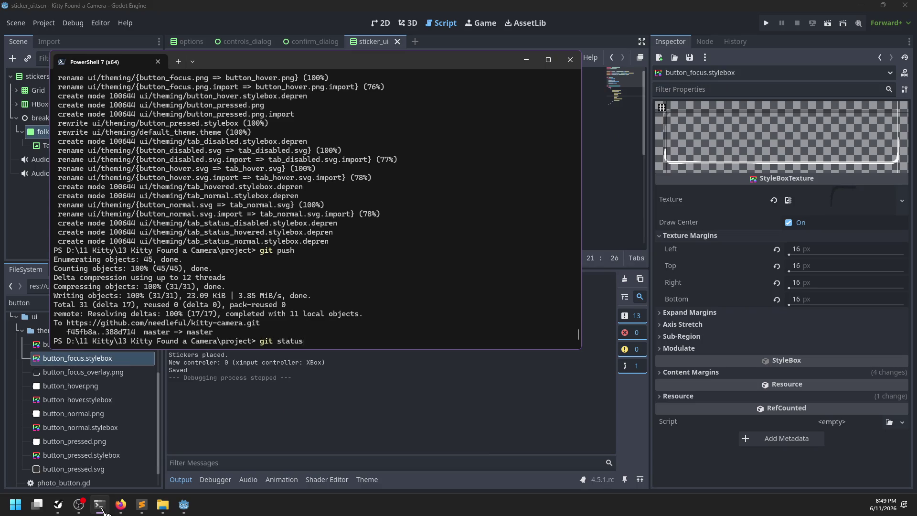
Check git status, stage all changes and commit the Krita files as "Saving files".
{"action": "key", "text": "Return"}
{"action": "type", "text": "."}
{"action": "key", "text": "Return"}
{"action": "type", "text": "comit "}
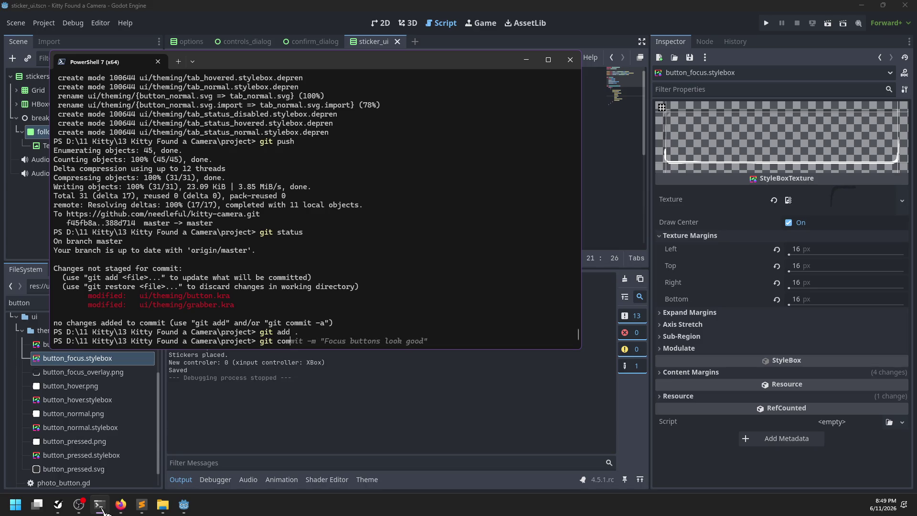
{"action": "type", "text": "comm \"Saving files"}
{"action": "type", "text": "\""}
{"action": "key", "text": "Return"}
Push the "Saving files" commit and confirm with git status that the tree is clean.
{"action": "type", "text": "git push"}
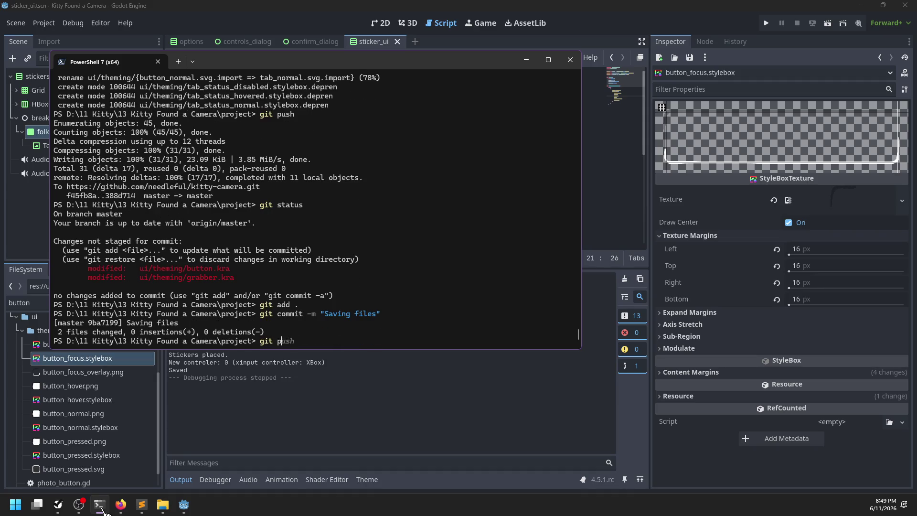
{"action": "key", "text": "Return"}
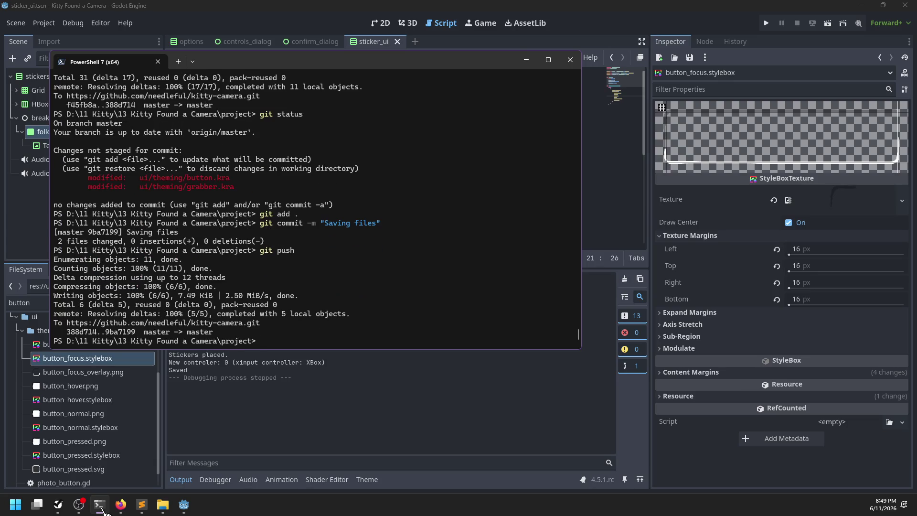
{"action": "scroll", "coordinate": [379, 293], "scroll_direction": "up", "scroll_amount": 15}
{"action": "scroll", "coordinate": [381, 292], "scroll_direction": "down", "scroll_amount": 15}
{"action": "type", "text": "git s"}
{"action": "key", "text": "Return"}
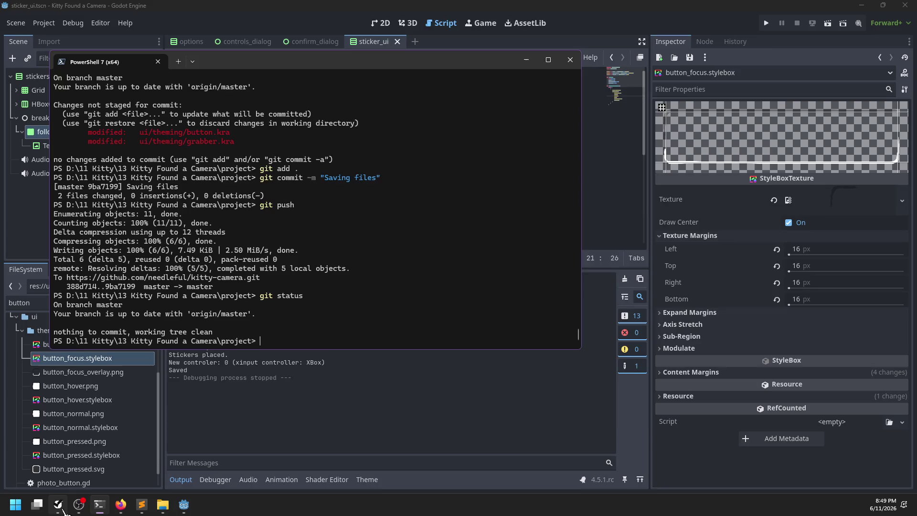
In NP-ToDo, set the Button list task's priority to Could ship.
{"action": "left_click", "coordinate": [61, 507]}
{"action": "right_click", "coordinate": [306, 266]}
{"action": "mouse_move", "coordinate": [354, 280]}
{"action": "left_click", "coordinate": [423, 304]}
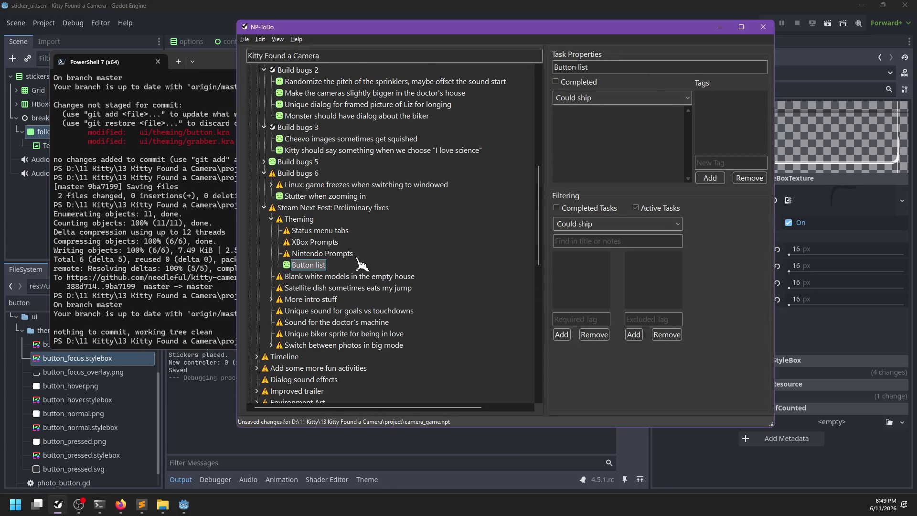